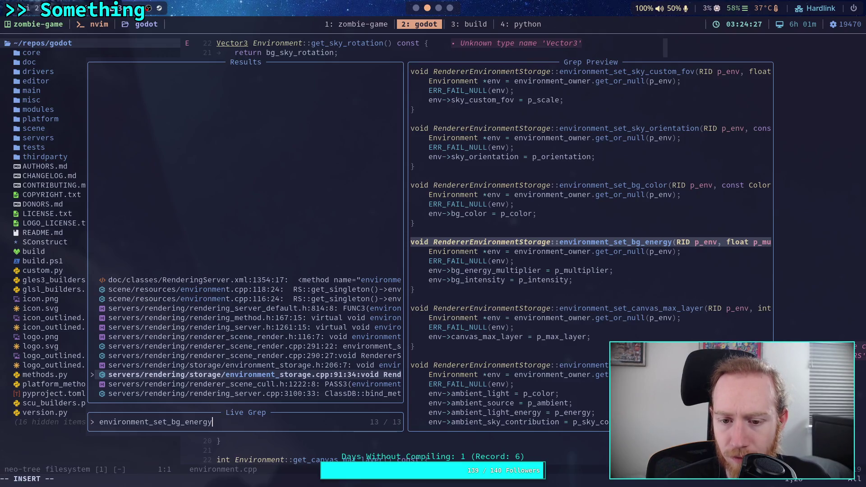
- Step through the environment_set_bg_energy grep matches in the renderer files, then clear the query
{"action": "key", "text": "Up"}
{"action": "key", "text": "Up"}
{"action": "key", "text": "Up"}
{"action": "key", "text": "Up"}
{"action": "key", "text": "Up"}
{"action": "key", "text": "Up"}
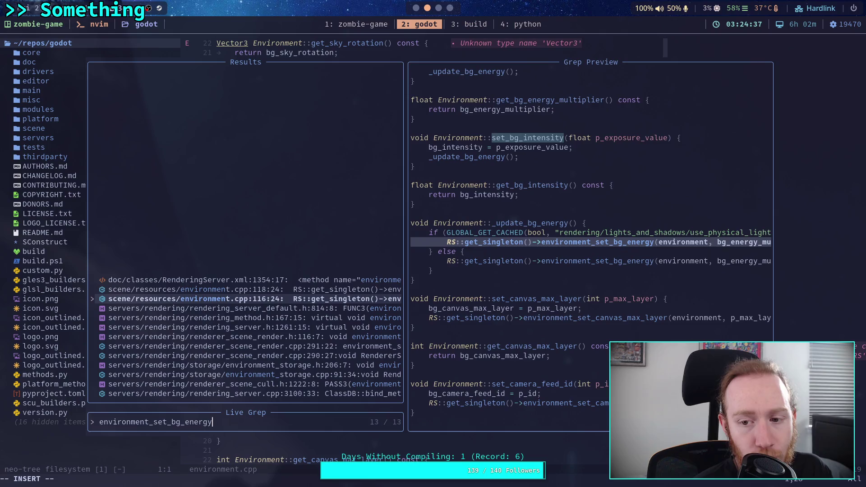
{"action": "key", "text": "Up"}
{"action": "key", "text": "Up"}
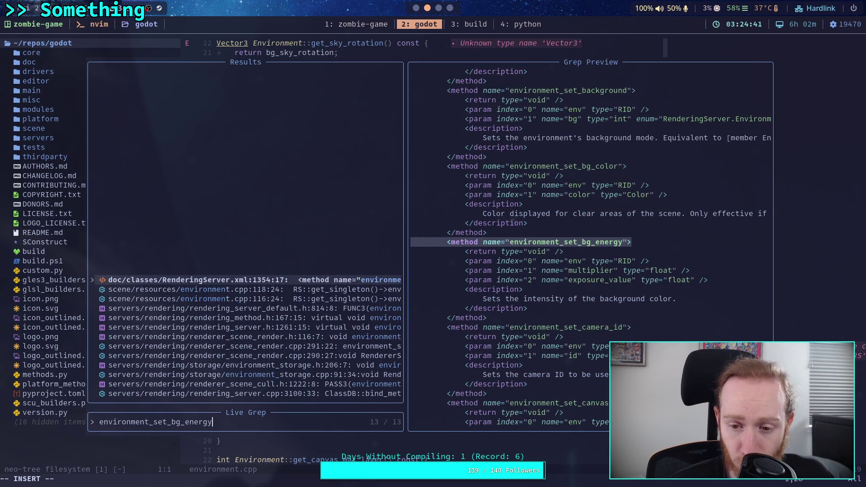
{"action": "key", "text": "Down"}
{"action": "key", "text": "Down"}
{"action": "key", "text": "Down"}
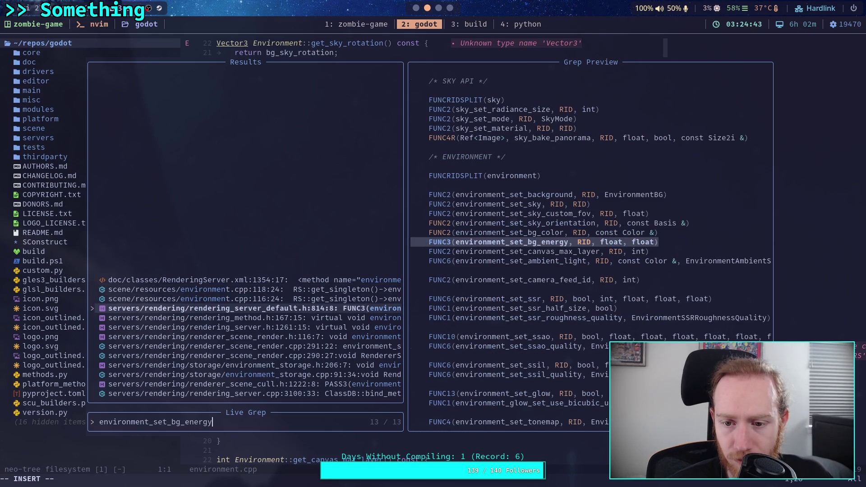
{"action": "key", "text": "Down"}
{"action": "key", "text": "Down"}
{"action": "key", "text": "Down"}
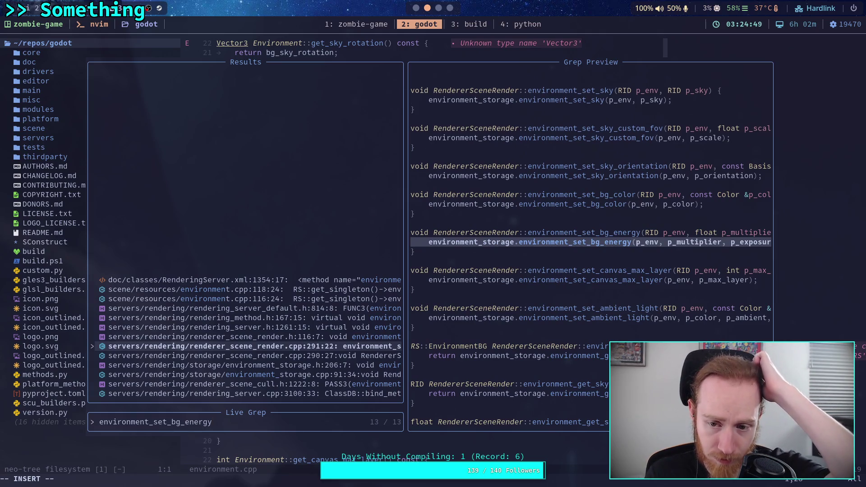
{"action": "key", "text": "Down"}
{"action": "key", "text": "Down"}
{"action": "key", "text": "Down"}
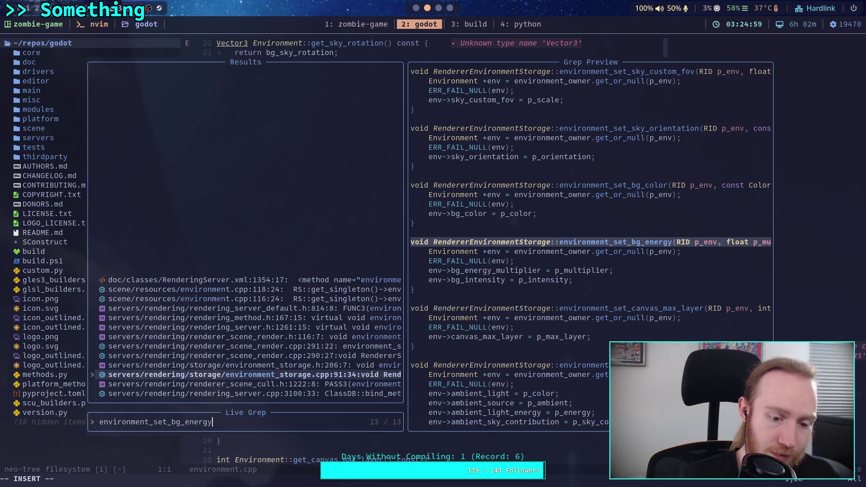
{"action": "key", "text": "Down"}
{"action": "key", "text": "BackSpace"}
{"action": "key", "text": "BackSpace"}
{"action": "key", "text": "BackSpace"}
- Search the Godot source for bg_intensity with live grep
{"action": "type", "text": "x"}
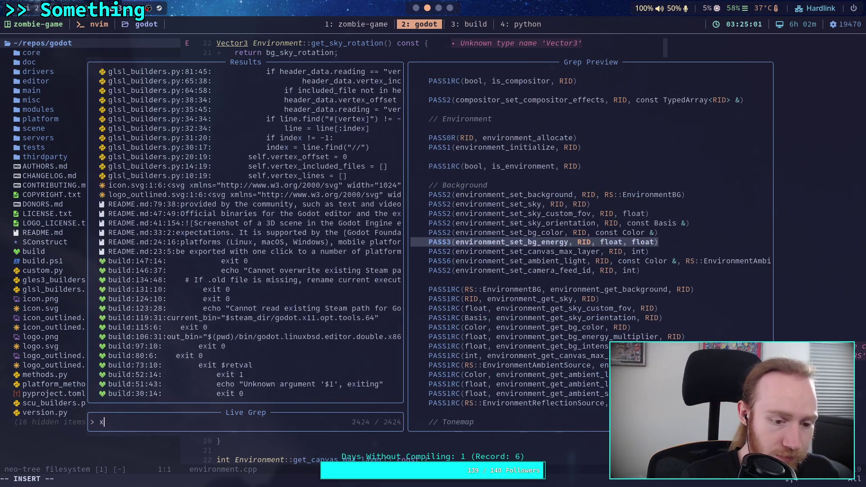
{"action": "key", "text": "BackSpace"}
{"action": "type", "text": "bgS"}
{"action": "key", "text": "BackSpace"}
{"action": "type", "text": "_ins"}
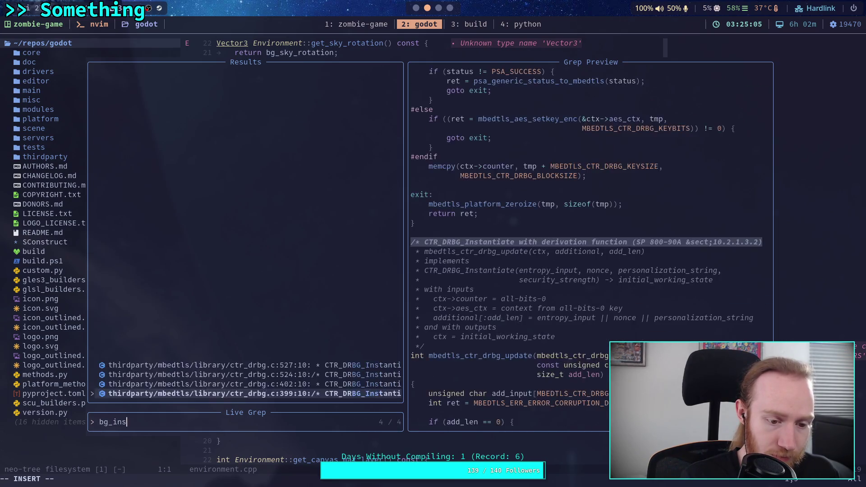
{"action": "key", "text": "BackSpace"}
{"action": "type", "text": "tensity"}
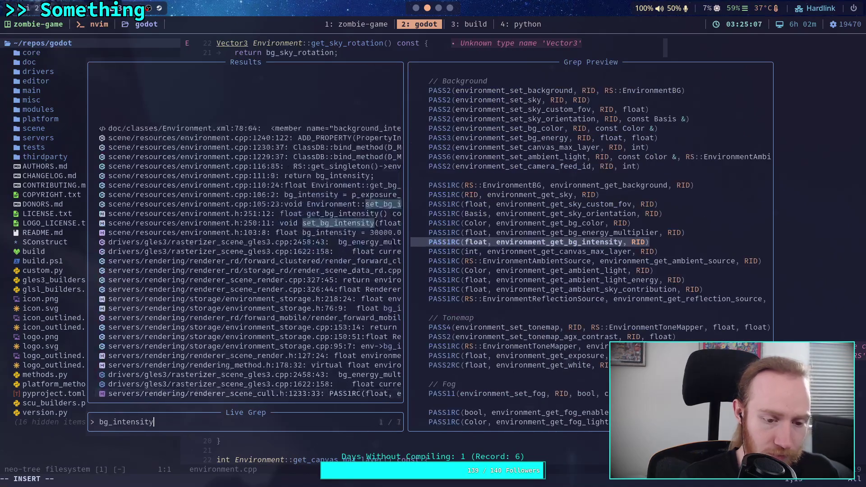
- Preview the bg_intensity matches in the GLES3 rasterizer, environment.h, environment.cpp and Environment.xml
{"action": "key", "text": "Up"}
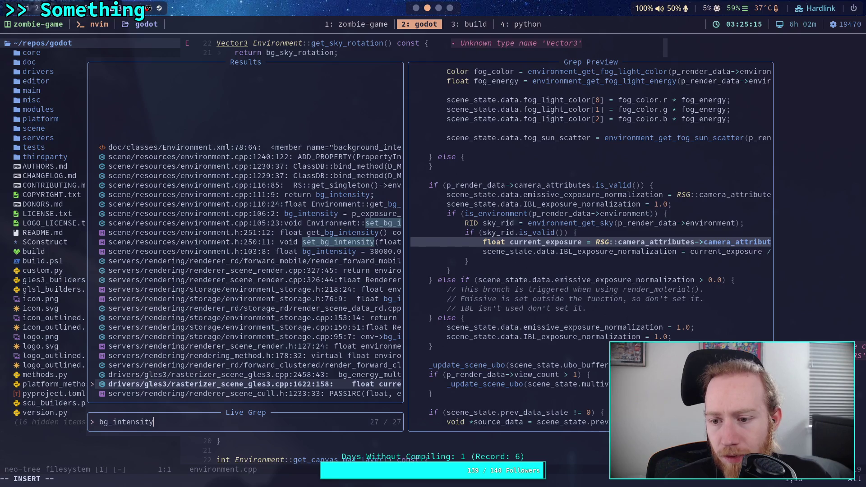
{"action": "key", "text": "Up"}
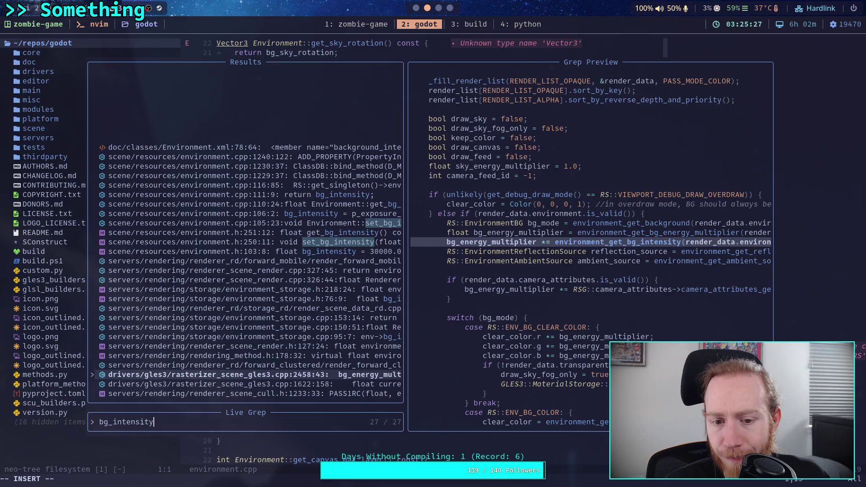
{"action": "key", "text": "Up"}
{"action": "key", "text": "Up"}
{"action": "key", "text": "Up"}
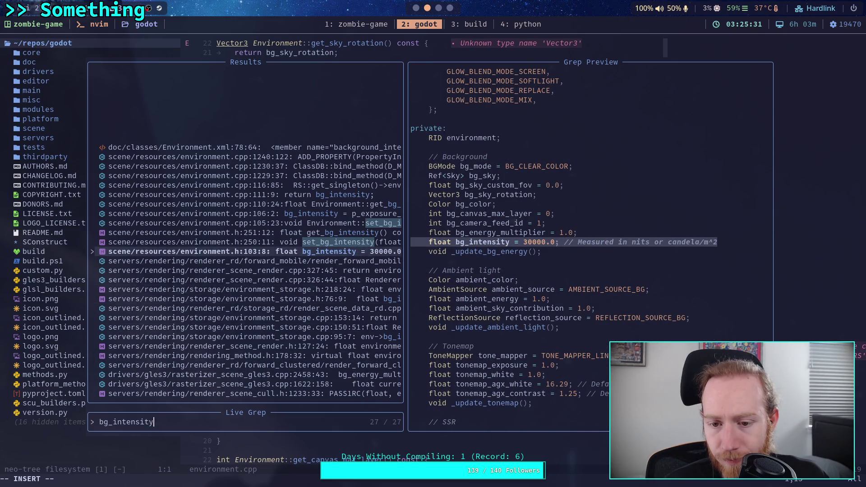
{"action": "key", "text": "Up"}
{"action": "key", "text": "Up"}
{"action": "key", "text": "Up"}
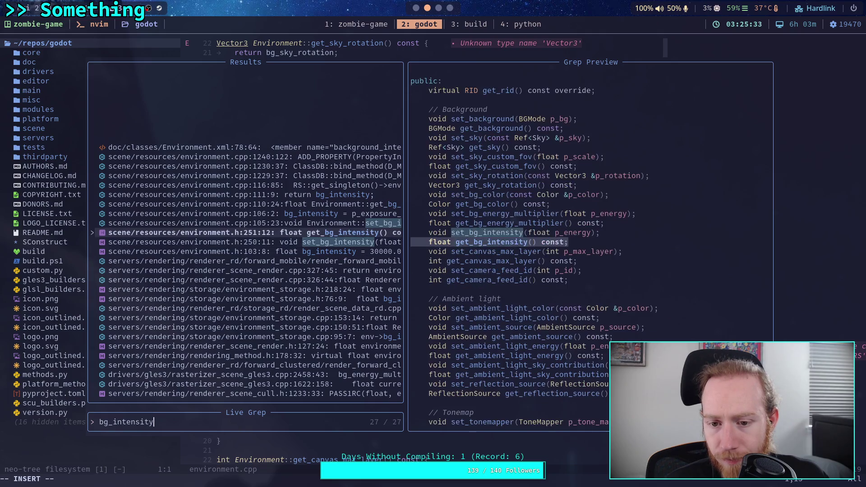
{"action": "key", "text": "Up"}
{"action": "key", "text": "Up"}
{"action": "key", "text": "Up"}
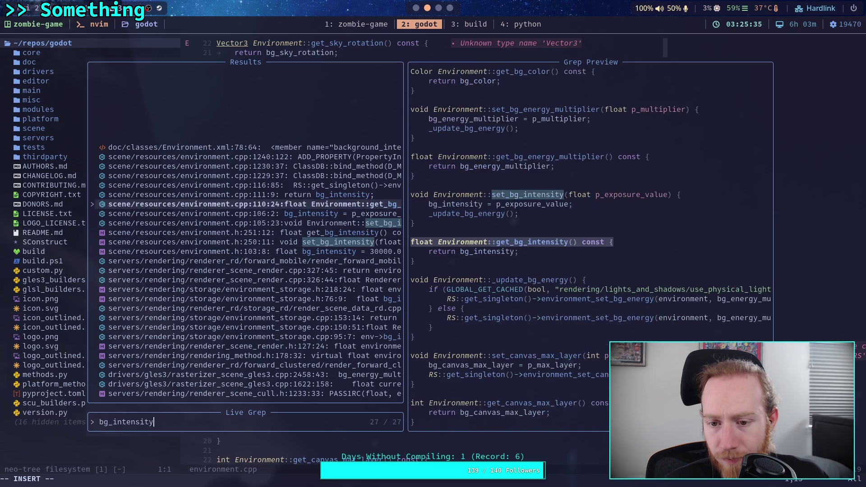
{"action": "key", "text": "Up"}
{"action": "key", "text": "Up"}
{"action": "key", "text": "Up"}
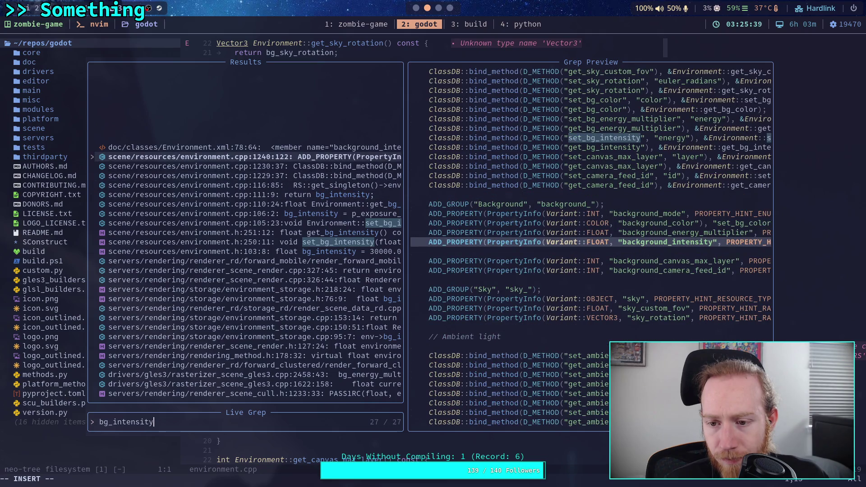
{"action": "key", "text": "Up"}
- Open the render_forward_mobile match where bg_intensity scales the background energy
{"action": "key", "text": "Down"}
{"action": "key", "text": "Down"}
{"action": "key", "text": "Down"}
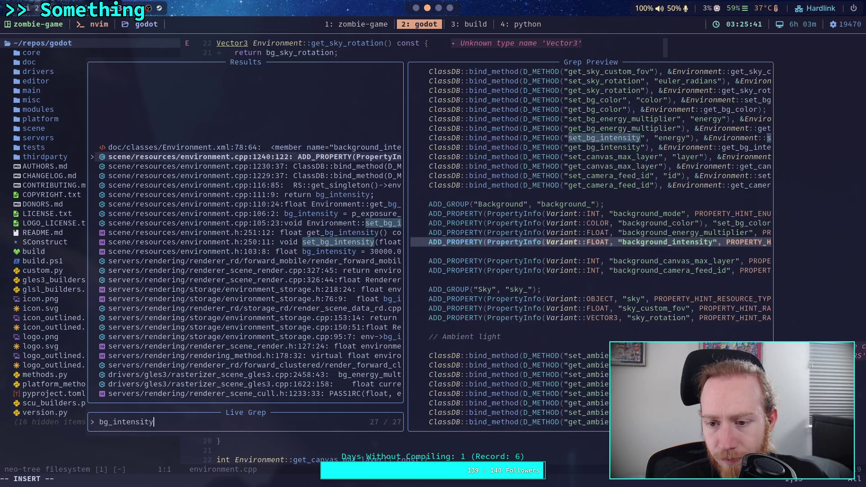
{"action": "key", "text": "Down"}
{"action": "key", "text": "Down"}
{"action": "key", "text": "Down"}
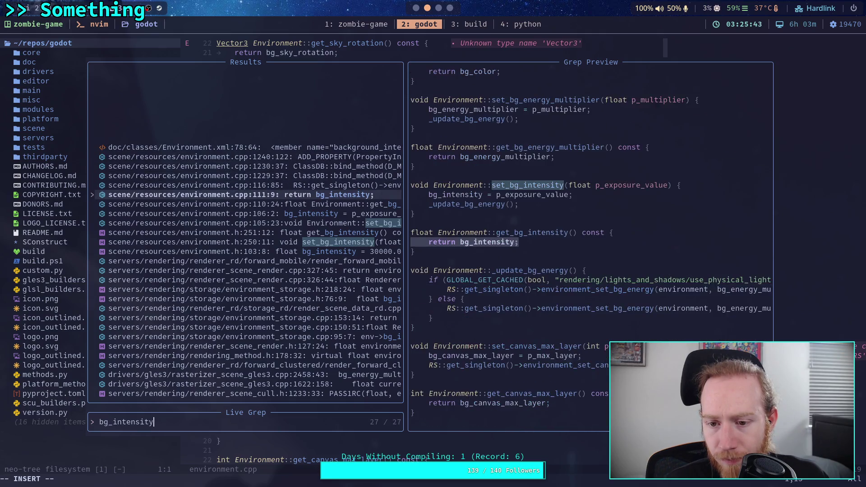
{"action": "key", "text": "Down"}
{"action": "key", "text": "Down"}
{"action": "key", "text": "Down"}
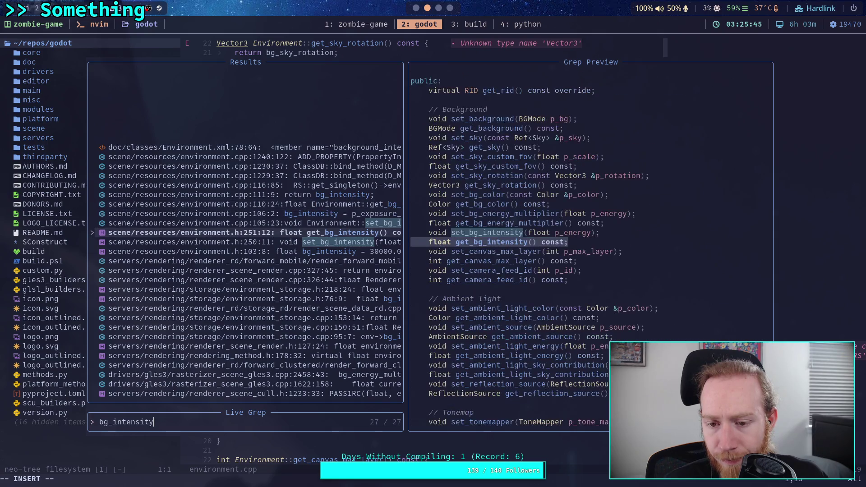
{"action": "key", "text": "Down"}
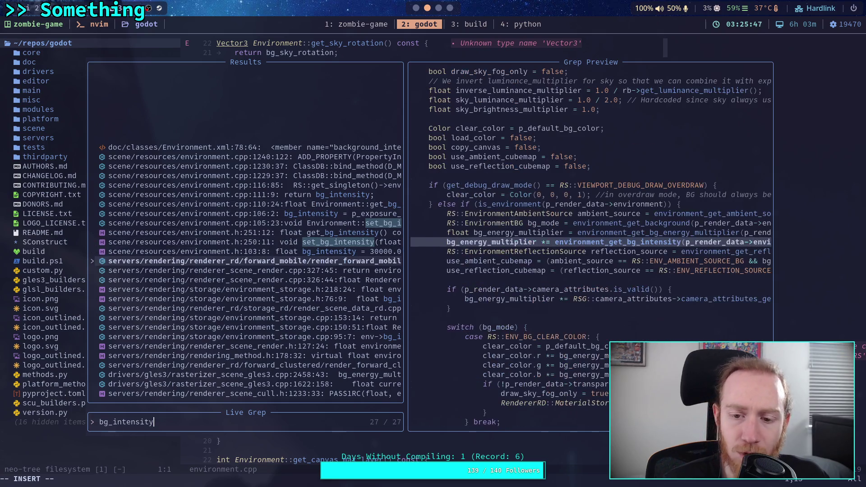
{"action": "key", "text": "Return"}
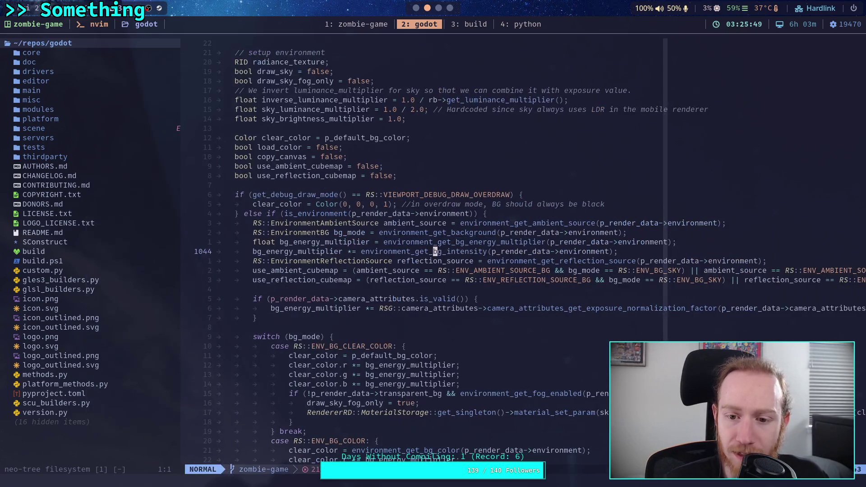
- Move through the background setup code around the ENV_BG_SKY check in render_forward_mobile
{"action": "key", "text": "c"}
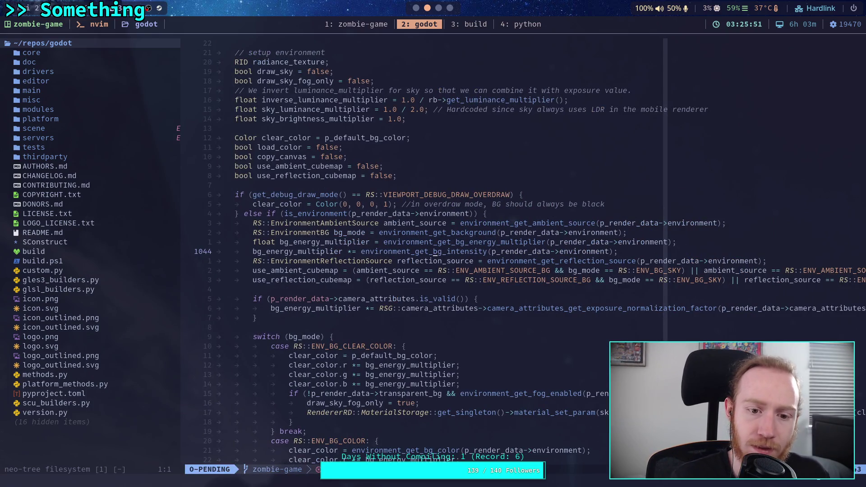
{"action": "key", "text": "Escape"}
{"action": "key", "text": "j"}
{"action": "key", "text": "j"}
{"action": "key", "text": "j"}
{"action": "key", "text": "k"}
{"action": "key", "text": "l"}
{"action": "key", "text": "l"}
{"action": "key", "text": "l"}
{"action": "key", "text": "l"}
{"action": "key", "text": "l"}
{"action": "key", "text": "l"}
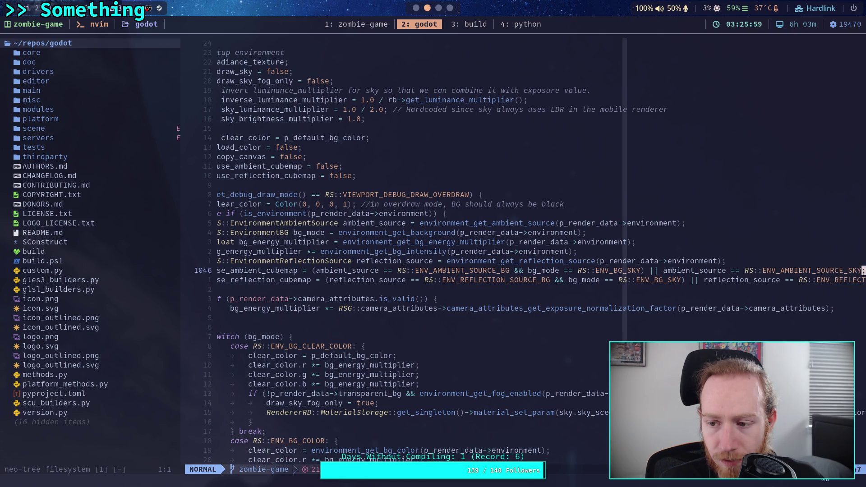
{"action": "key", "text": "j"}
{"action": "key", "text": "j"}
{"action": "key", "text": "j"}
{"action": "key", "text": "j"}
{"action": "key", "text": "j"}
{"action": "key", "text": "j"}
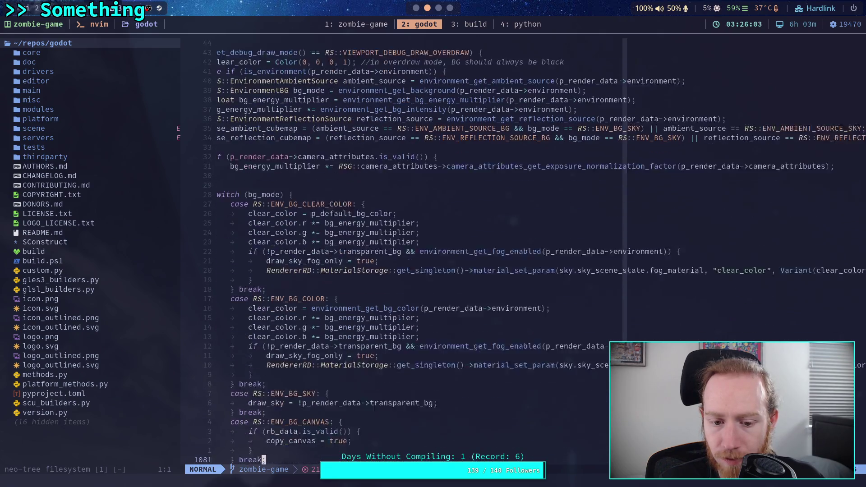
{"action": "key", "text": "j"}
{"action": "key", "text": "j"}
{"action": "key", "text": "j"}
{"action": "key", "text": "k"}
{"action": "key", "text": "k"}
{"action": "key", "text": "k"}
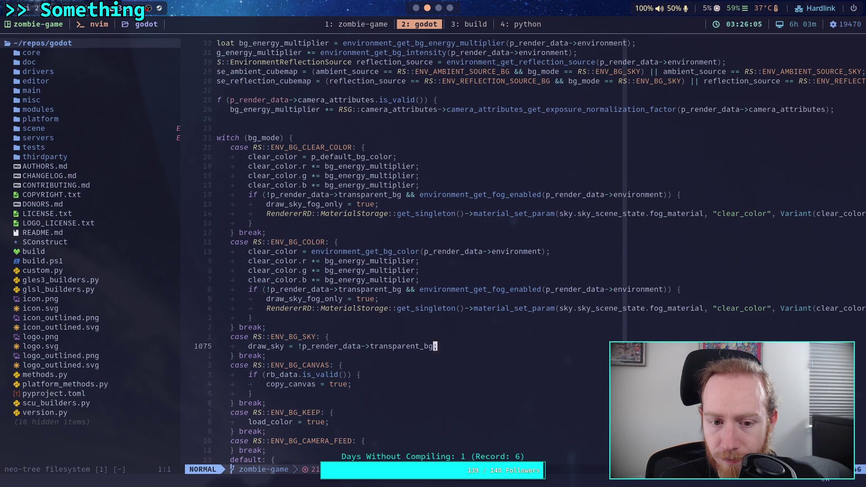
- Move through the background switch cases toward the sky setup and begin an in-file search for bg_energy_multiplier
{"action": "key", "text": "j"}
{"action": "key", "text": "j"}
{"action": "key", "text": "j"}
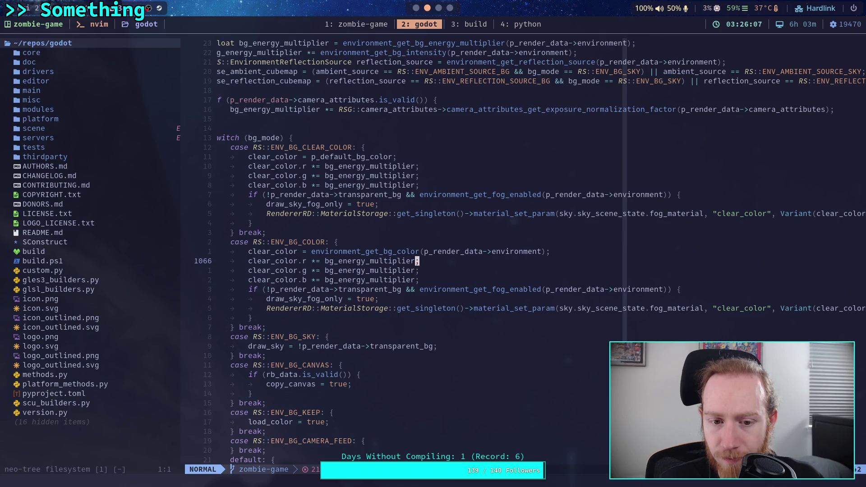
{"action": "key", "text": "j"}
{"action": "key", "text": "j"}
{"action": "key", "text": "j"}
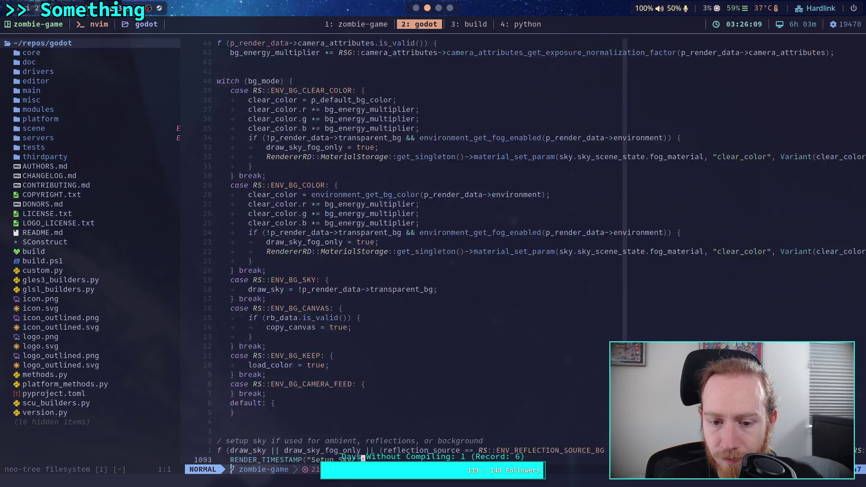
{"action": "key", "text": "k"}
{"action": "key", "text": "k"}
{"action": "key", "text": "k"}
{"action": "key", "text": "k"}
{"action": "key", "text": "k"}
{"action": "key", "text": "k"}
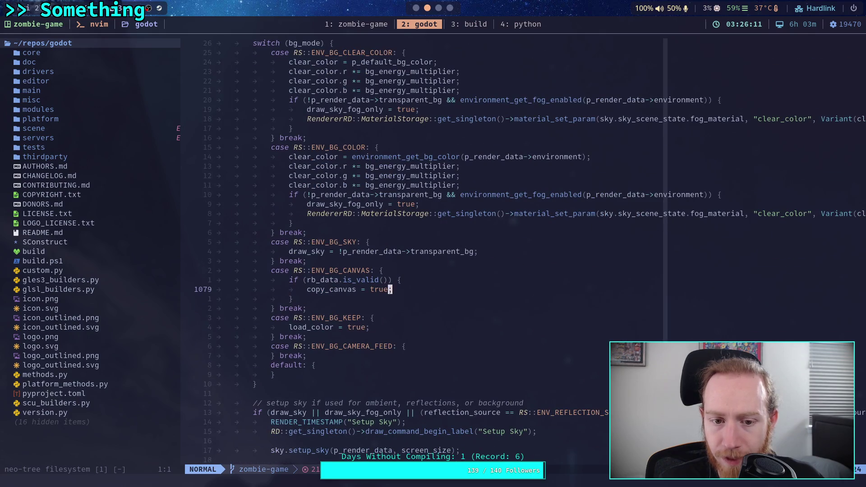
{"action": "key", "text": "k"}
{"action": "key", "text": "k"}
{"action": "key", "text": "k"}
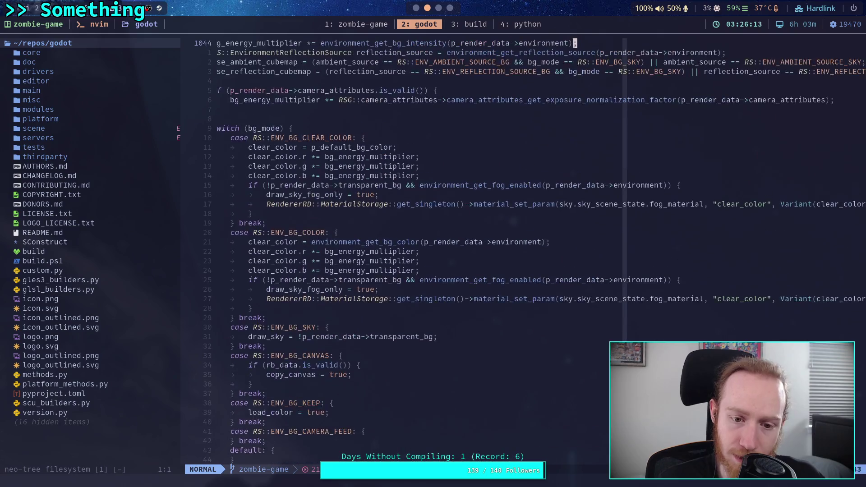
{"action": "key", "text": "0"}
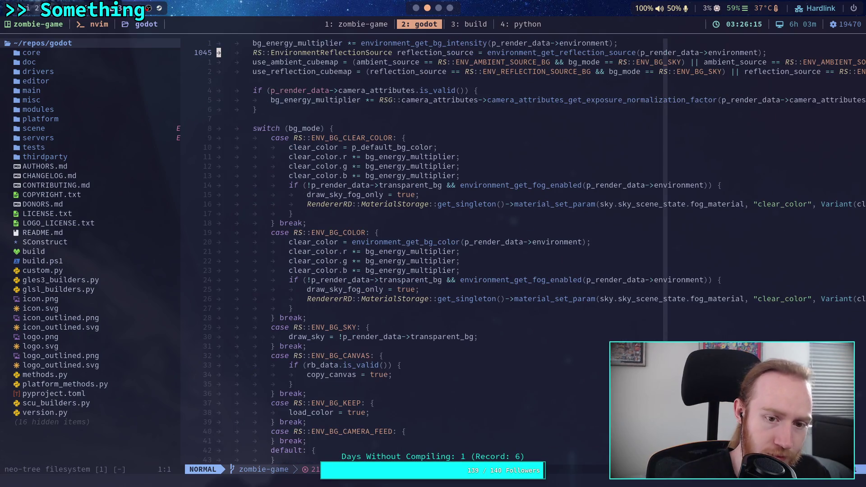
{"action": "key", "text": "j"}
{"action": "key", "text": "j"}
{"action": "key", "text": "j"}
{"action": "key", "text": "j"}
{"action": "key", "text": "j"}
{"action": "key", "text": "j"}
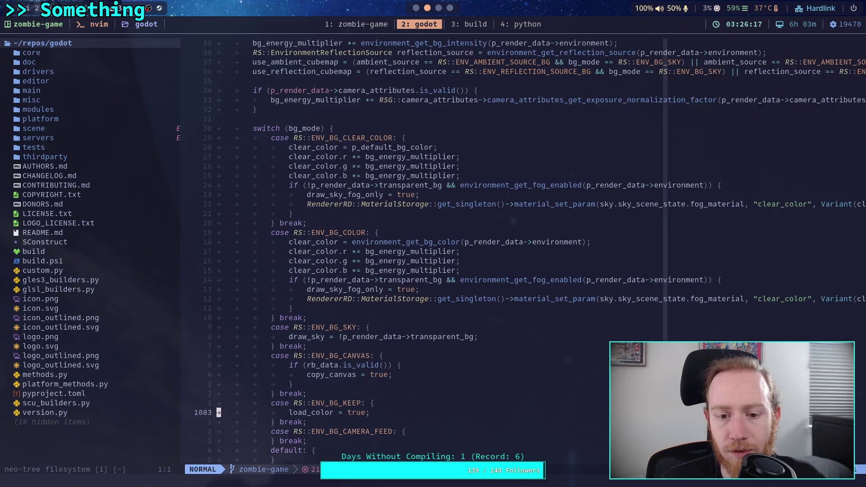
{"action": "key", "text": "j"}
{"action": "key", "text": "j"}
{"action": "key", "text": "j"}
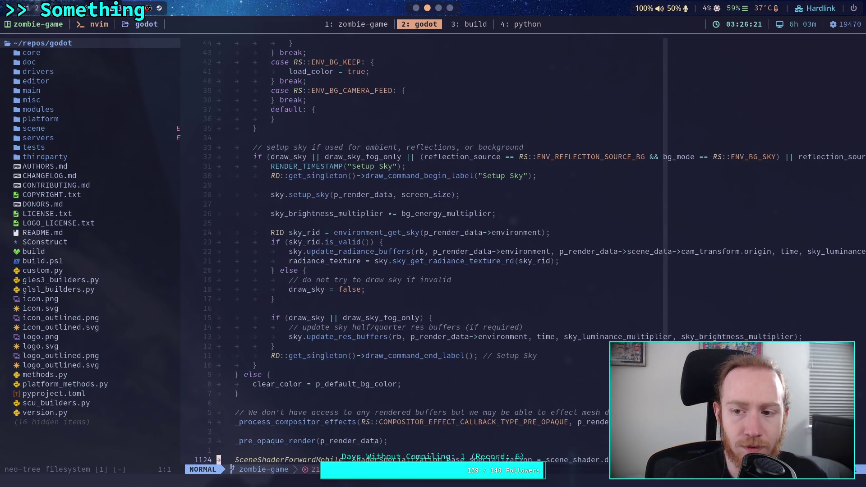
{"action": "type", "text": "/bg"}
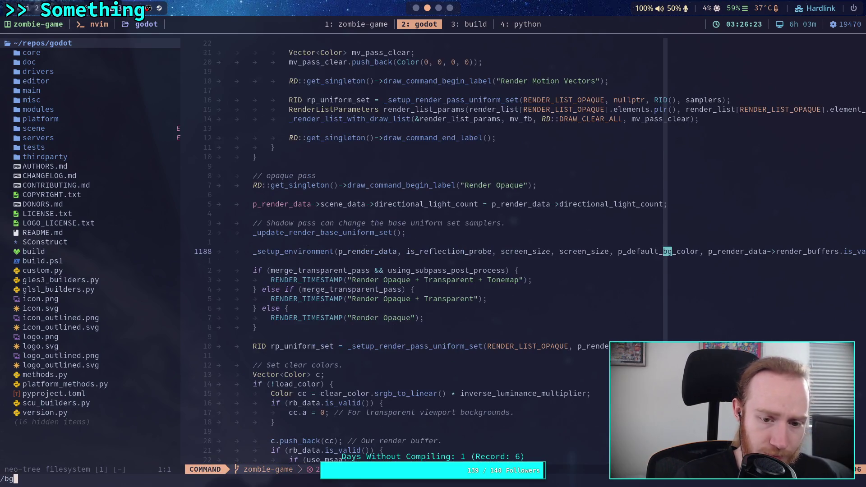
{"action": "type", "text": "_energy_multiy"}
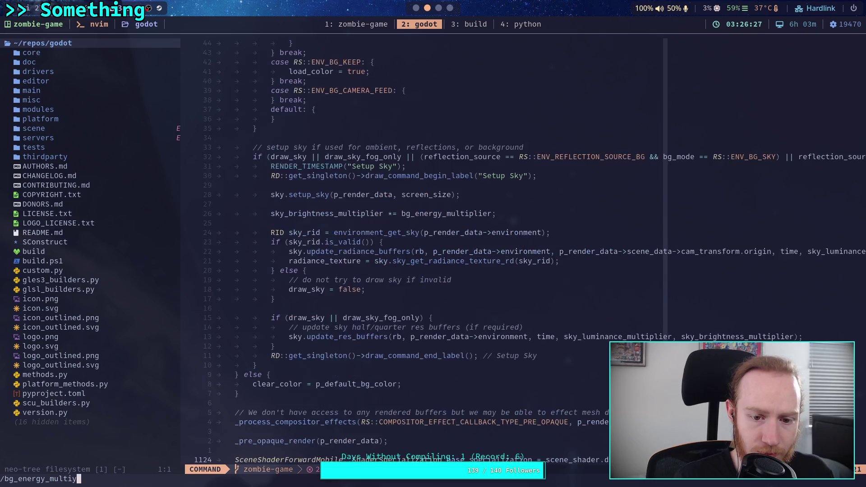
- Search for bg_energy_multiplier and jump through its matches to line 1050
{"action": "key", "text": "BackSpace"}
{"action": "type", "text": "p"}
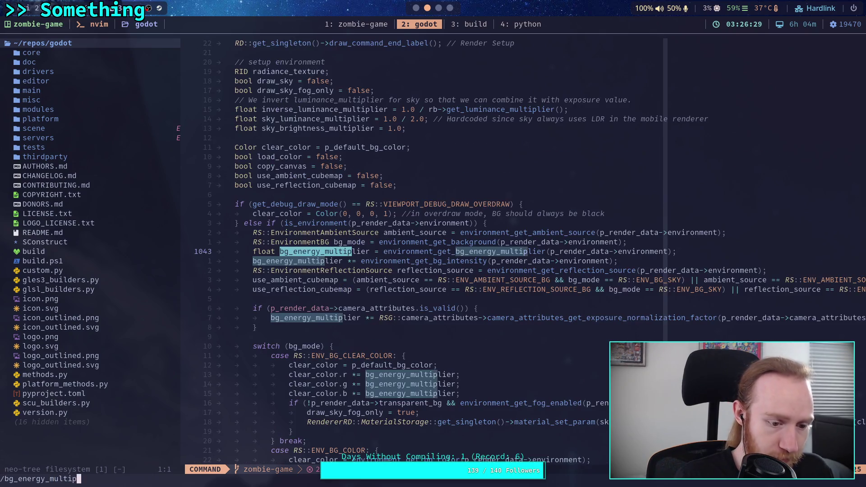
{"action": "type", "text": "lier"}
{"action": "key", "text": "Return"}
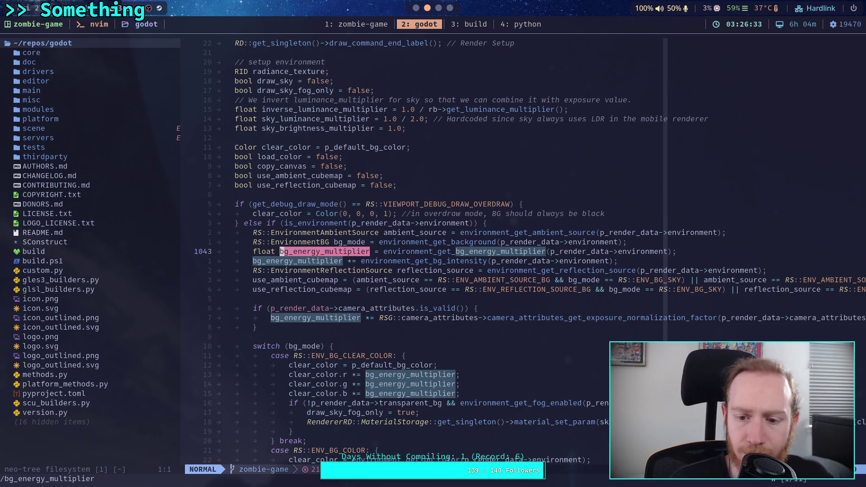
{"action": "type", "text": "/"}
{"action": "key", "text": "Return"}
{"action": "type", "text": "//"}
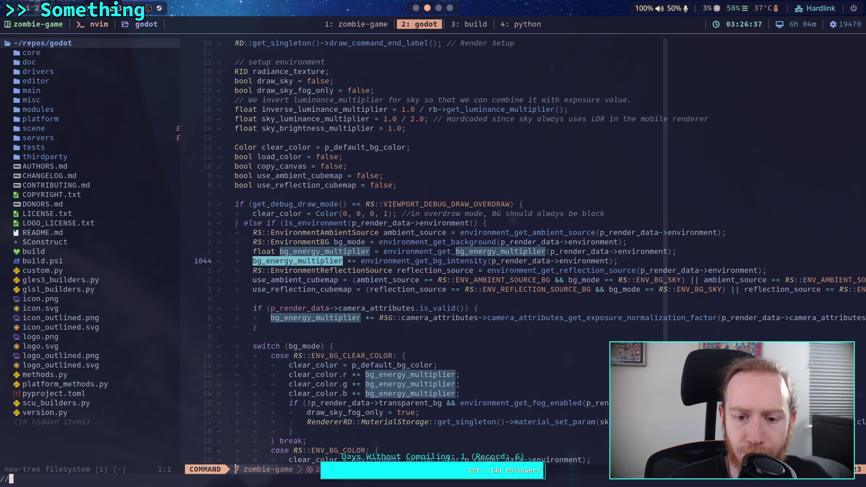
{"action": "key", "text": "Return"}
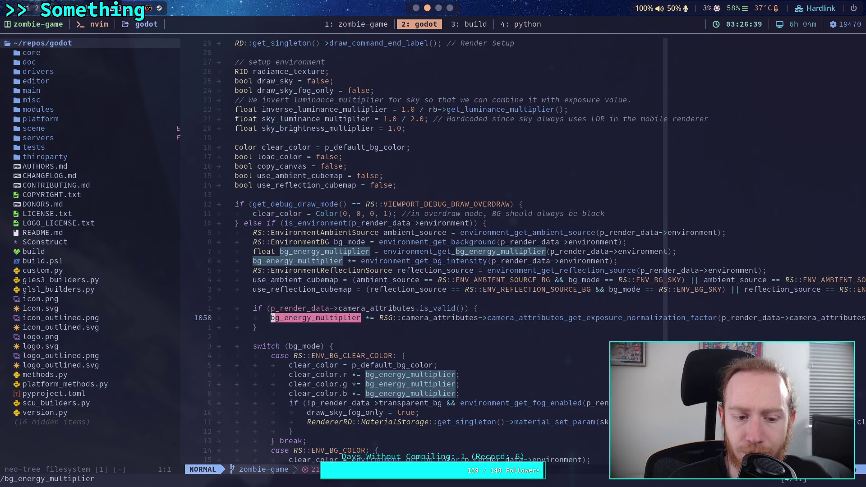
- Step through the remaining bg_energy_multiplier matches to the sky brightness use at line 1098
{"action": "type", "text": "//"}
{"action": "key", "text": "Return"}
{"action": "type", "text": "//"}
{"action": "key", "text": "Return"}
{"action": "type", "text": "//"}
{"action": "key", "text": "Return"}
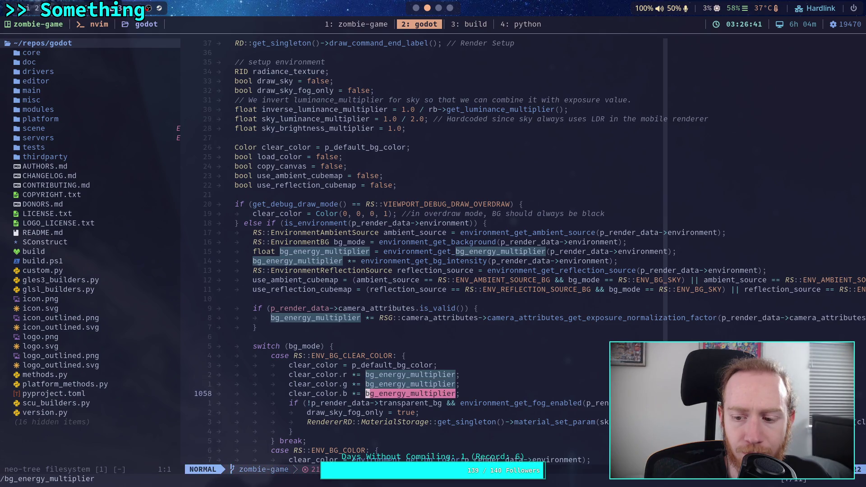
{"action": "type", "text": "//"}
{"action": "key", "text": "Return"}
{"action": "type", "text": "//"}
{"action": "key", "text": "Return"}
{"action": "type", "text": "//"}
{"action": "key", "text": "Return"}
{"action": "type", "text": "//"}
{"action": "key", "text": "Return"}
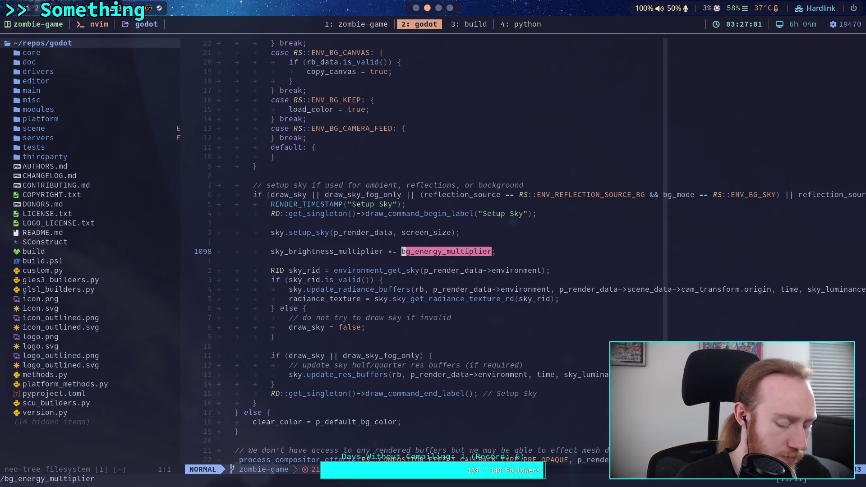
{"action": "key", "text": "alt+Tab"}
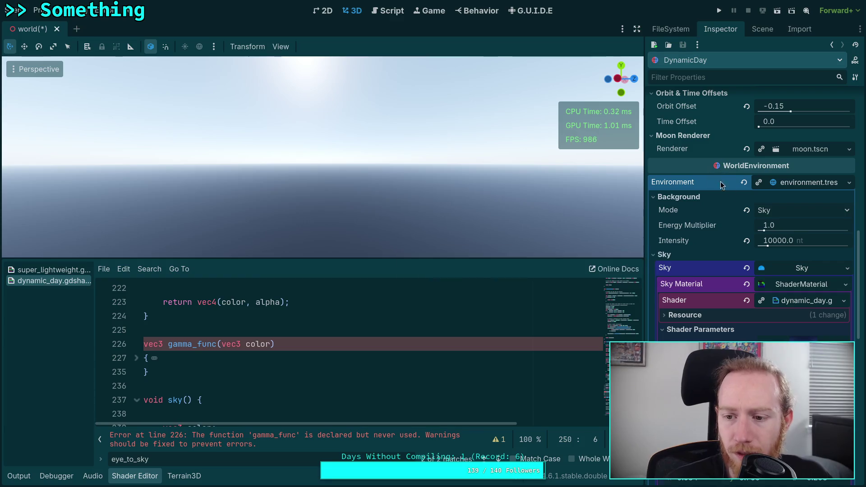
- Set the background Intensity to 1 and orbit the view to inspect the darkened sky
{"action": "left_click_drag", "start_coordinate": [777, 240], "coordinate": [794, 241]}
{"action": "left_click", "coordinate": [776, 241]}
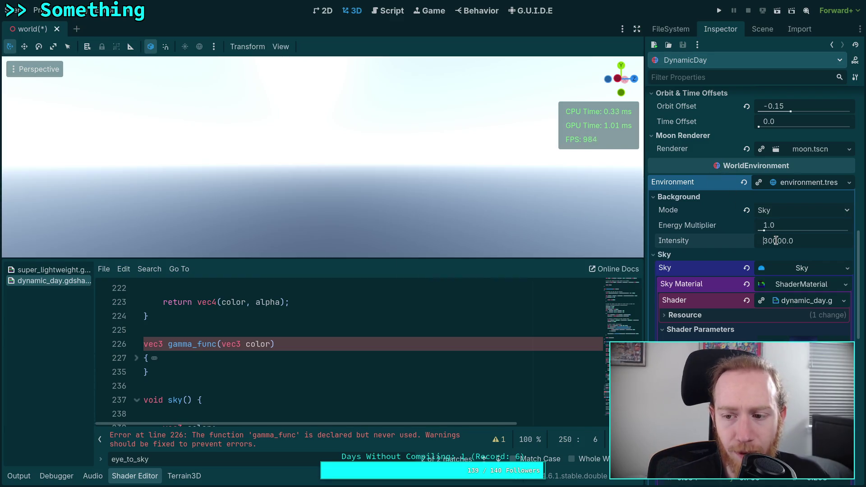
{"action": "key", "text": "ctrl+a"}
{"action": "type", "text": "1"}
{"action": "key", "text": "Return"}
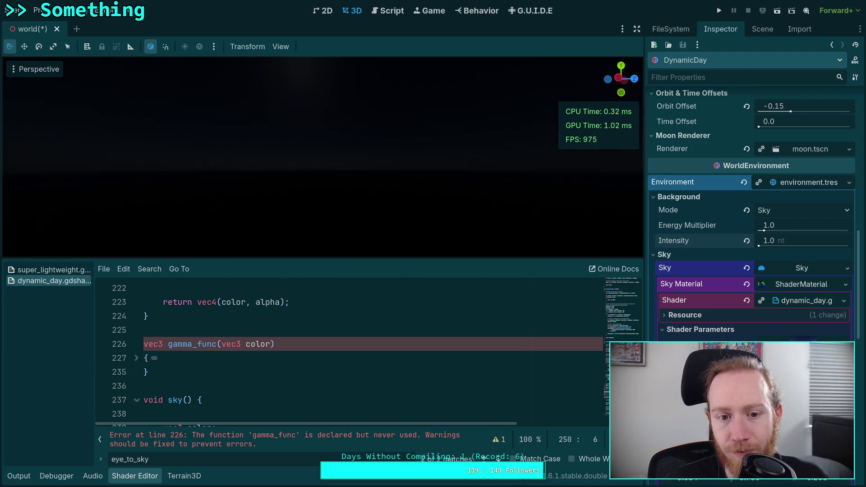
{"action": "mouse_move", "coordinate": [367, 224]}
{"action": "left_mouse_down"}
{"action": "mouse_move", "coordinate": [367, 212]}
{"action": "mouse_move", "coordinate": [366, 221]}
{"action": "left_mouse_up"}
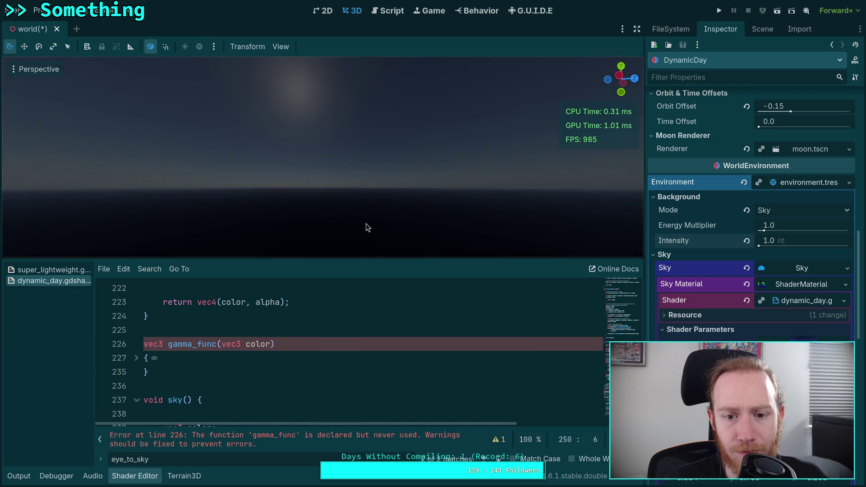
{"action": "left_click_drag", "start_coordinate": [366, 223], "coordinate": [379, 227]}
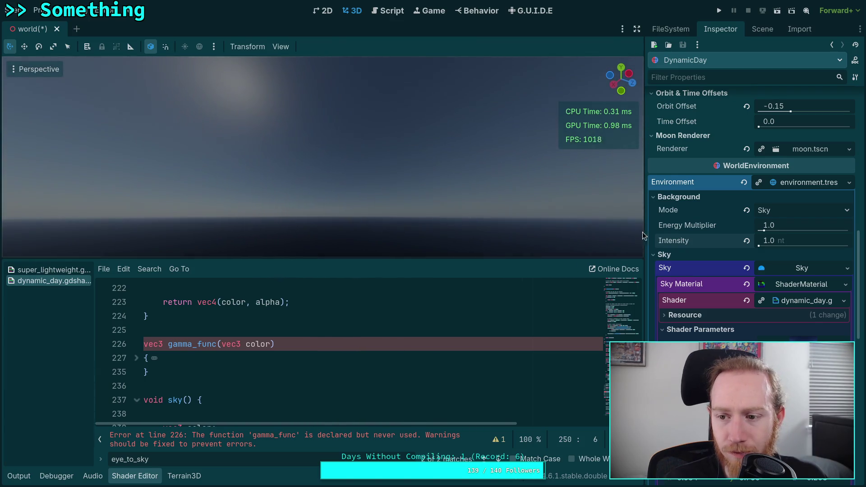
{"action": "mouse_move", "coordinate": [708, 242]}
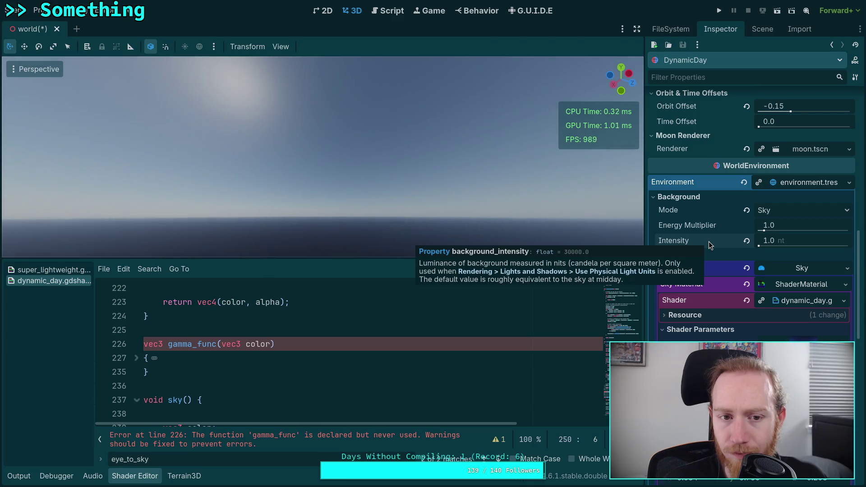
{"action": "left_click_drag", "start_coordinate": [393, 183], "coordinate": [393, 183]}
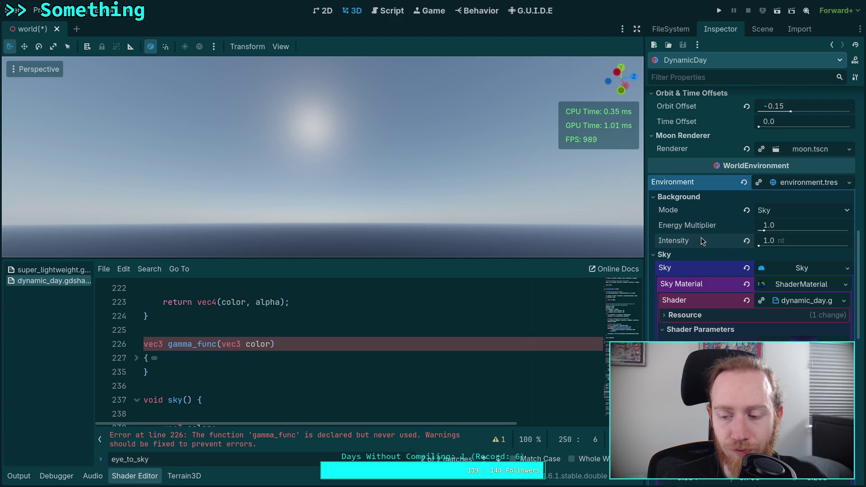
- Revert the background Intensity to its default 30000 nt
{"action": "left_click", "coordinate": [747, 241]}
{"action": "mouse_move", "coordinate": [449, 194]}
{"action": "left_mouse_down"}
{"action": "mouse_move", "coordinate": [456, 209]}
{"action": "mouse_move", "coordinate": [440, 201]}
{"action": "mouse_move", "coordinate": [438, 185]}
{"action": "mouse_move", "coordinate": [431, 194]}
{"action": "mouse_move", "coordinate": [418, 181]}
{"action": "mouse_move", "coordinate": [419, 160]}
{"action": "left_mouse_up"}
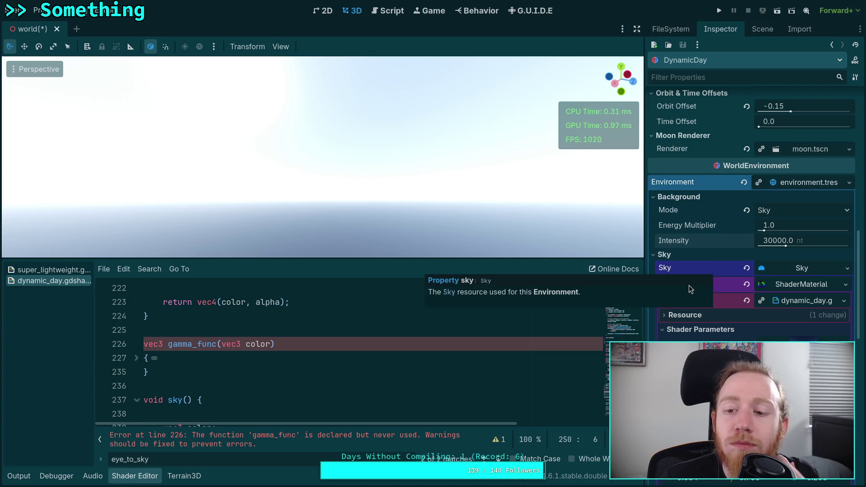
{"action": "scroll", "coordinate": [708, 301], "scroll_direction": "down", "scroll_amount": 2}
- Expand the camera_attributes resource and its Auto Exposure settings in the Inspector
{"action": "scroll", "coordinate": [692, 257], "scroll_direction": "down", "scroll_amount": 5}
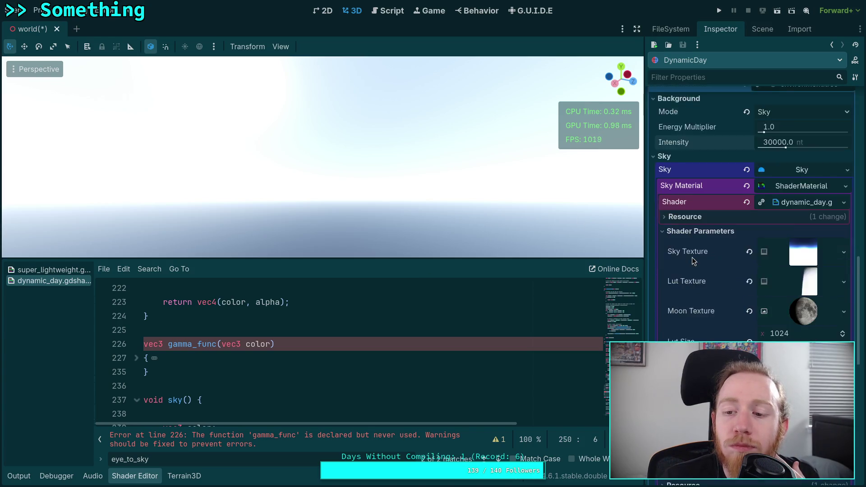
{"action": "scroll", "coordinate": [693, 257], "scroll_direction": "down", "scroll_amount": 1}
{"action": "scroll", "coordinate": [692, 258], "scroll_direction": "up", "scroll_amount": 6}
{"action": "scroll", "coordinate": [692, 257], "scroll_direction": "down", "scroll_amount": 7}
{"action": "scroll", "coordinate": [692, 259], "scroll_direction": "down", "scroll_amount": 7}
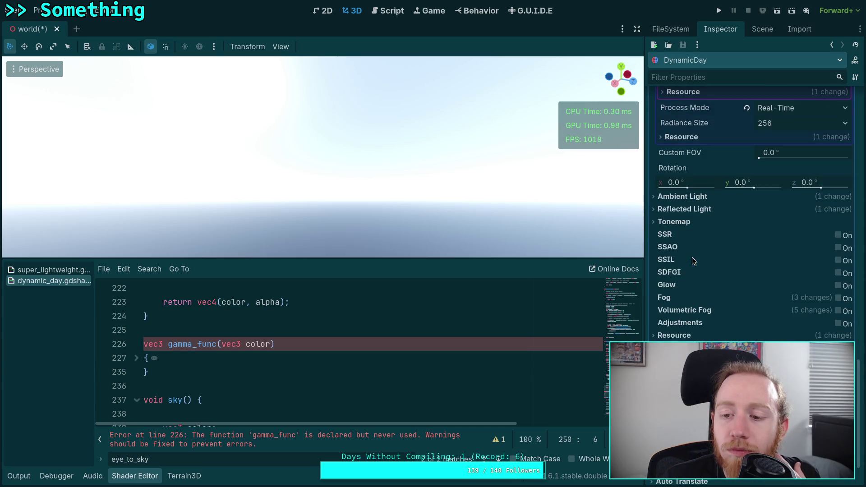
{"action": "scroll", "coordinate": [693, 260], "scroll_direction": "down", "scroll_amount": 2}
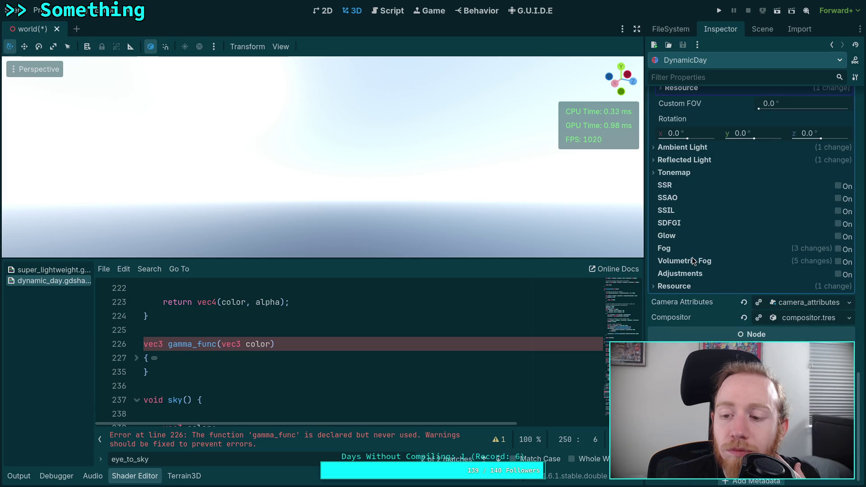
{"action": "left_click", "coordinate": [796, 305]}
{"action": "scroll", "coordinate": [744, 300], "scroll_direction": "down", "scroll_amount": 2}
{"action": "left_click", "coordinate": [758, 293]}
- Edit the Auto Exposure Max Exposure Value, entering 2
{"action": "left_click", "coordinate": [770, 323]}
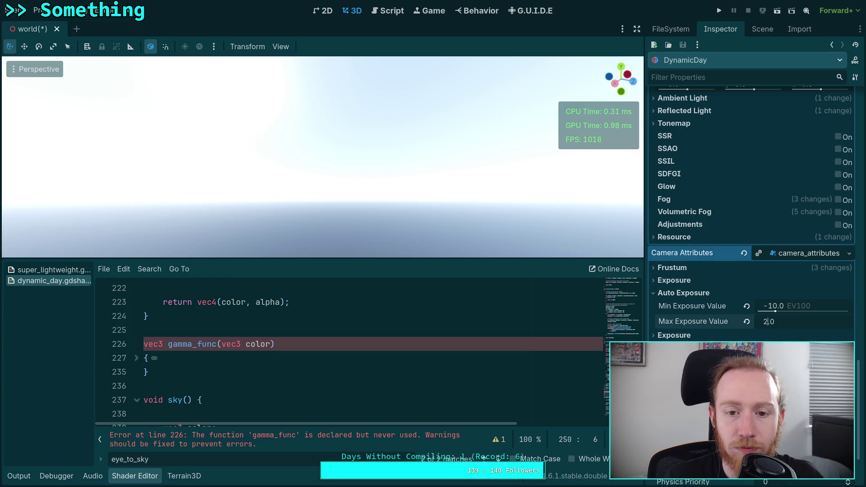
{"action": "type", "text": "2"}
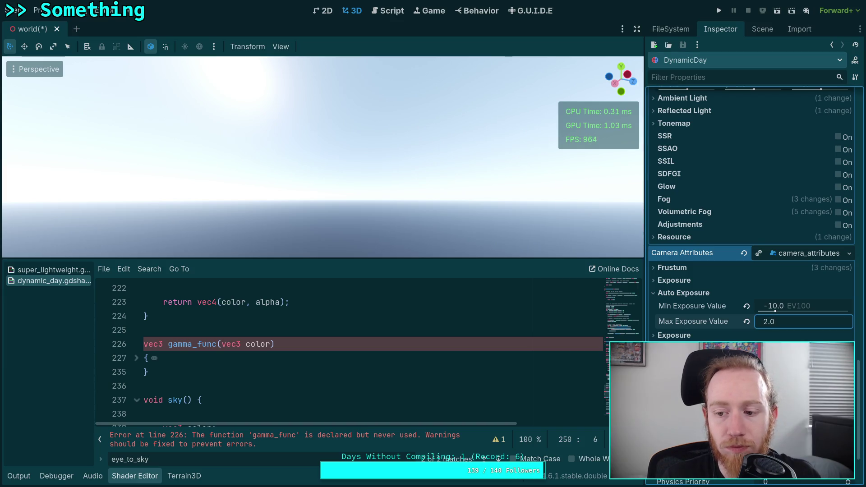
{"action": "type", "text": "4"}
{"action": "key", "text": "Return"}
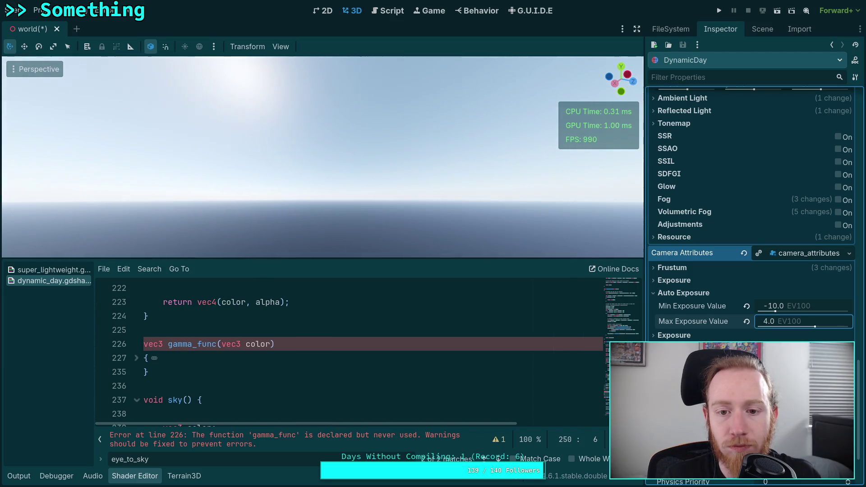
{"action": "left_click", "coordinate": [769, 321]}
{"action": "type", "text": "5"}
{"action": "key", "text": "Return"}
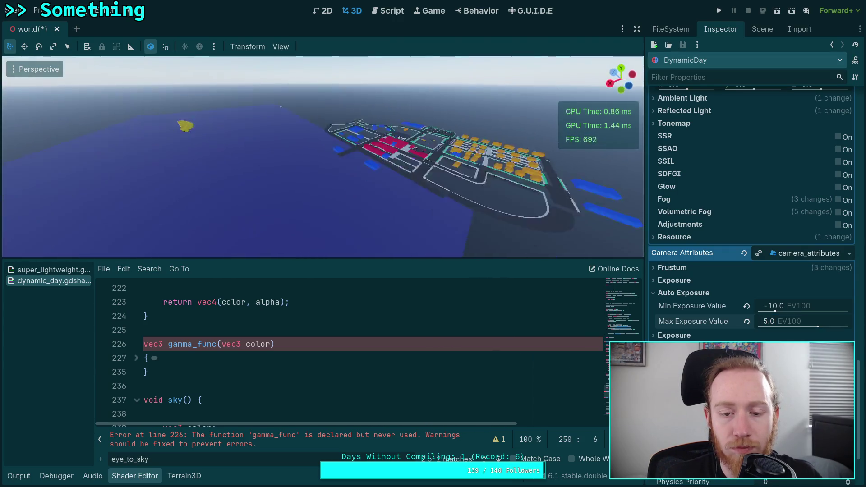
- Fly the editor camera down the city street toward the sun in a full-height 3D view
{"action": "key", "text": "w"}
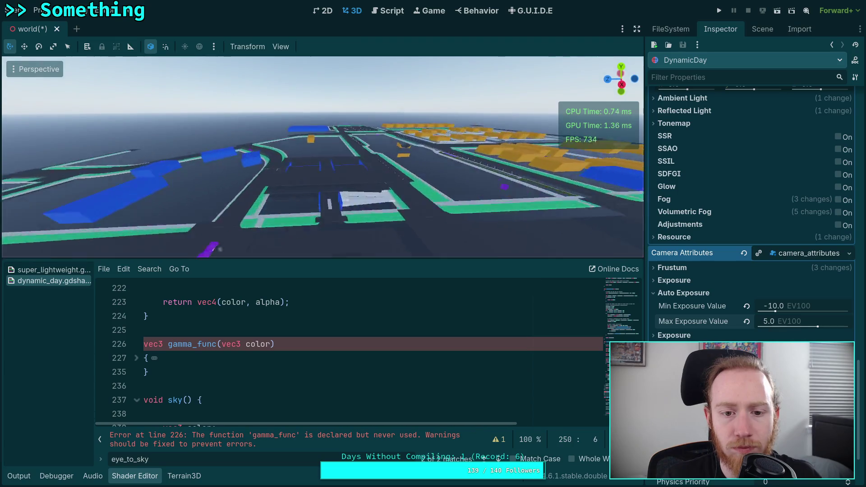
{"action": "key", "text": "w"}
{"action": "key", "text": "w"}
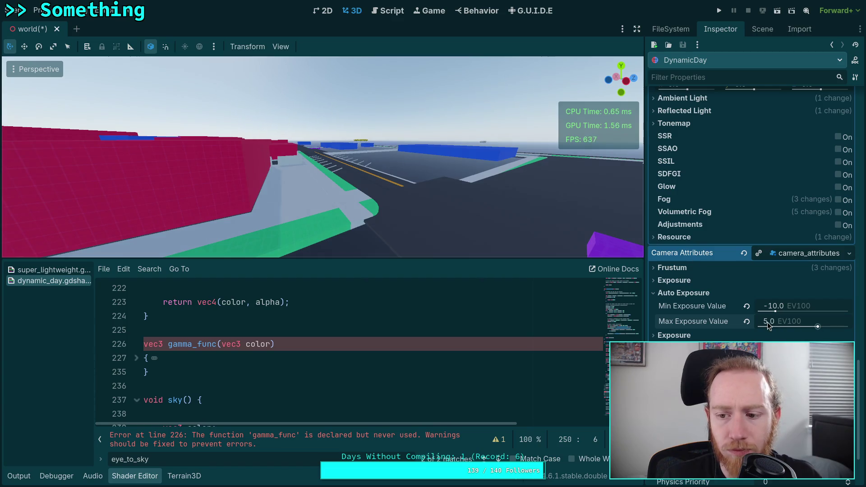
{"action": "key", "text": "w"}
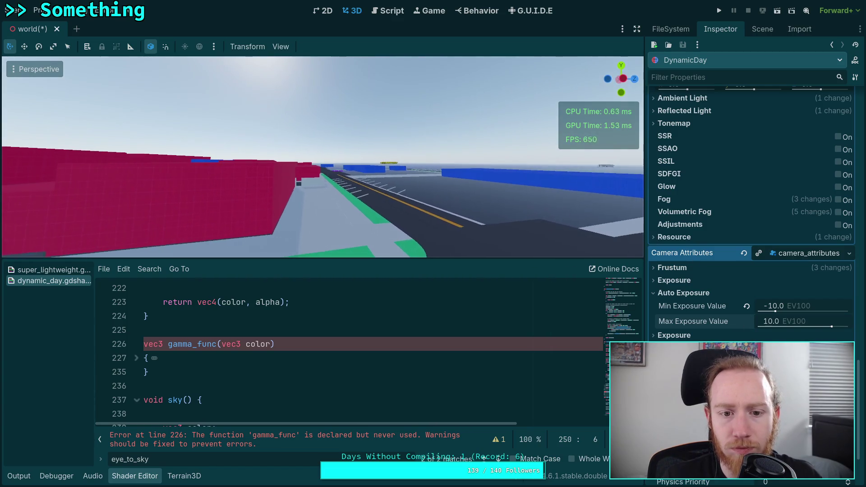
{"action": "key", "text": "w"}
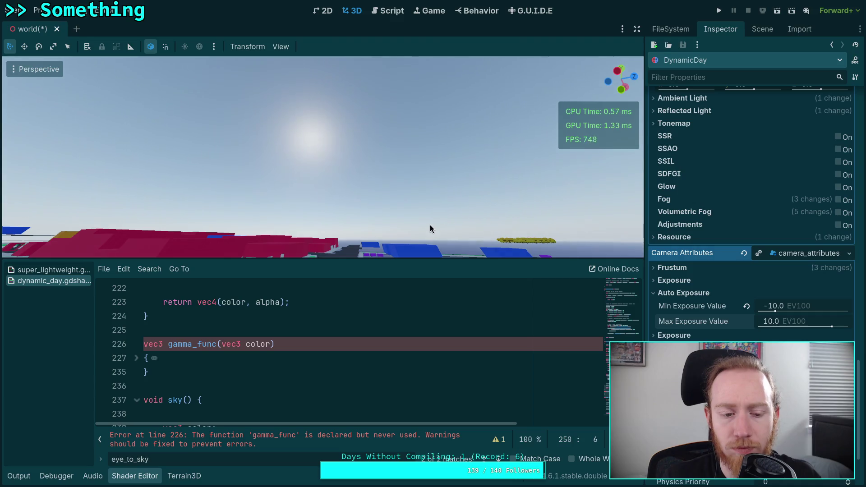
{"action": "left_click", "coordinate": [135, 476]}
{"action": "key", "text": "w"}
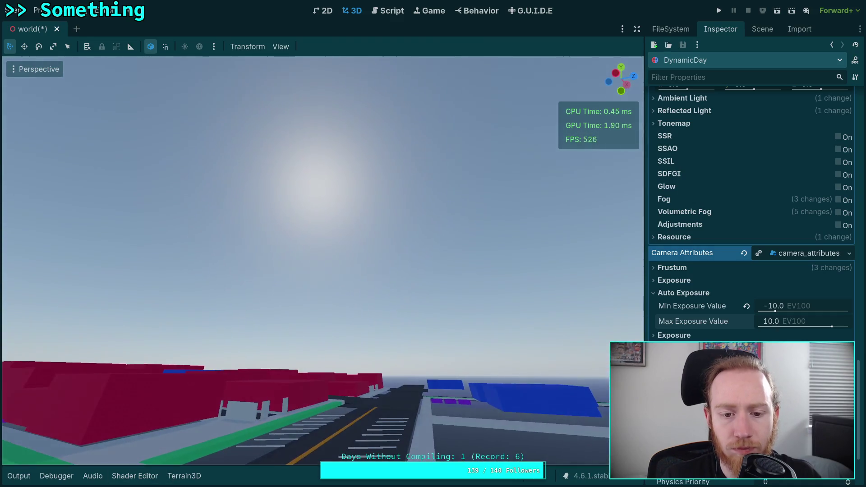
{"action": "key", "text": "w"}
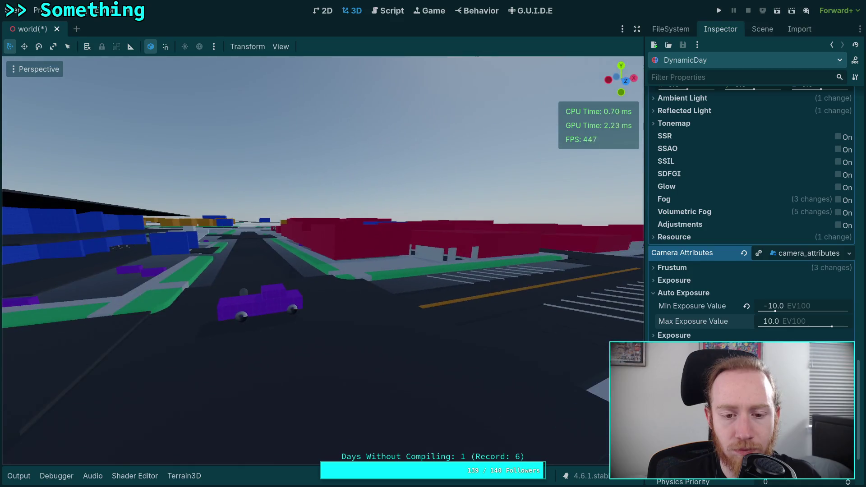
{"action": "key", "text": "w"}
{"action": "scroll", "coordinate": [323, 261], "scroll_direction": "up", "scroll_amount": 2}
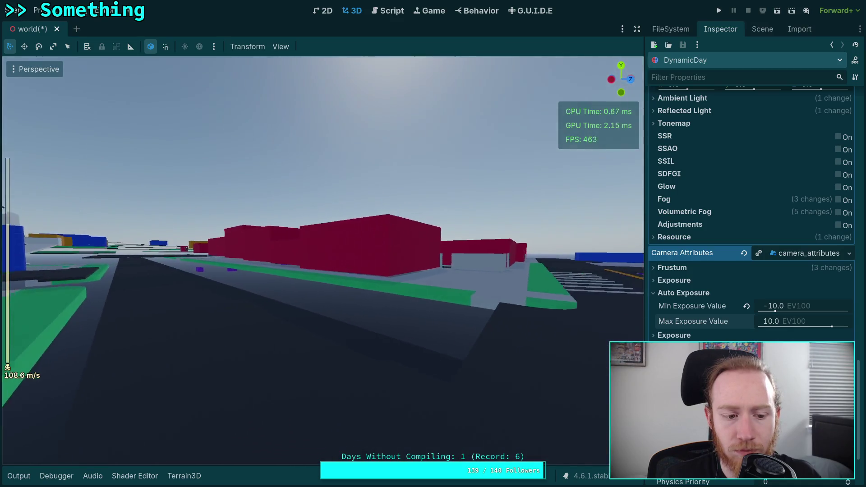
{"action": "key", "text": "w"}
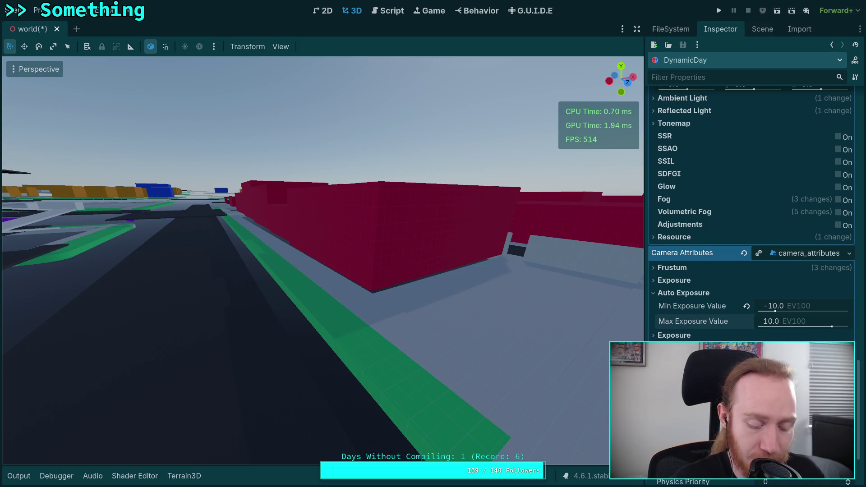
- Switch to the browser workspace showing the Shadertoy Physically-based sky shader
{"action": "key", "text": "super+2"}
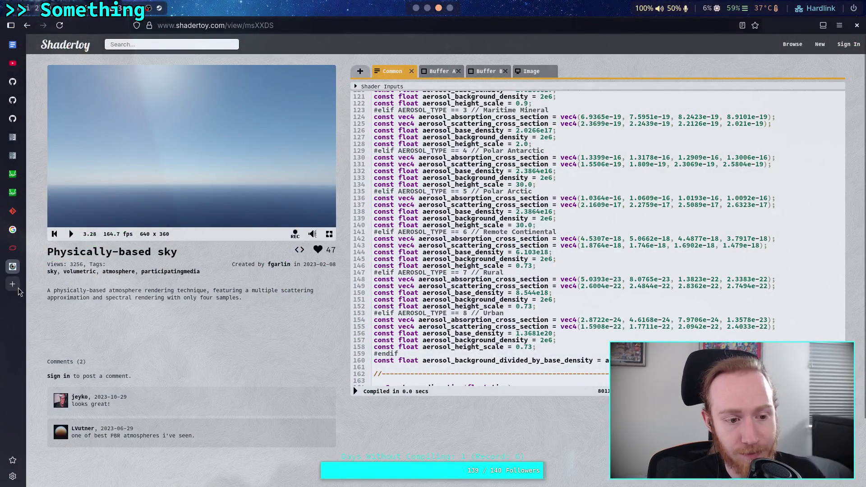
- Load the pasted YouTube link in a new tab, close that tab, and return to Godot
{"action": "left_click", "coordinate": [13, 286]}
{"action": "type", "text": "https://youtu.be/_3ls8P8rPRY"}
{"action": "key", "text": "Return"}
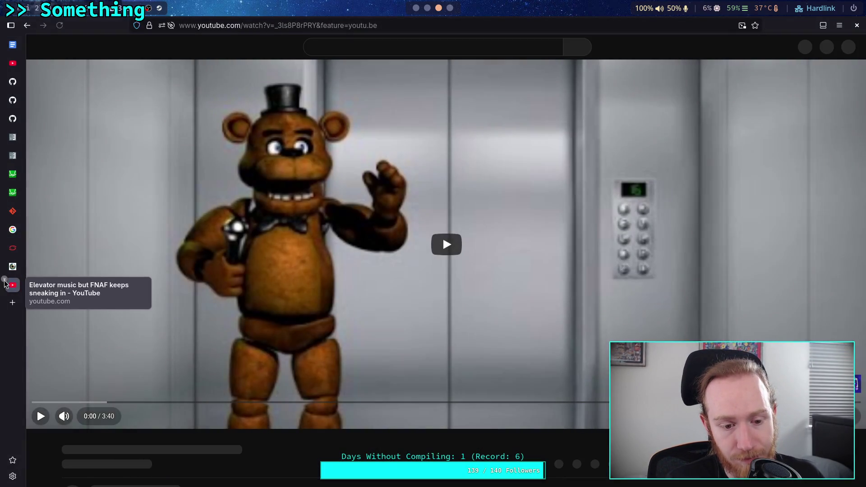
{"action": "left_click", "coordinate": [4, 279]}
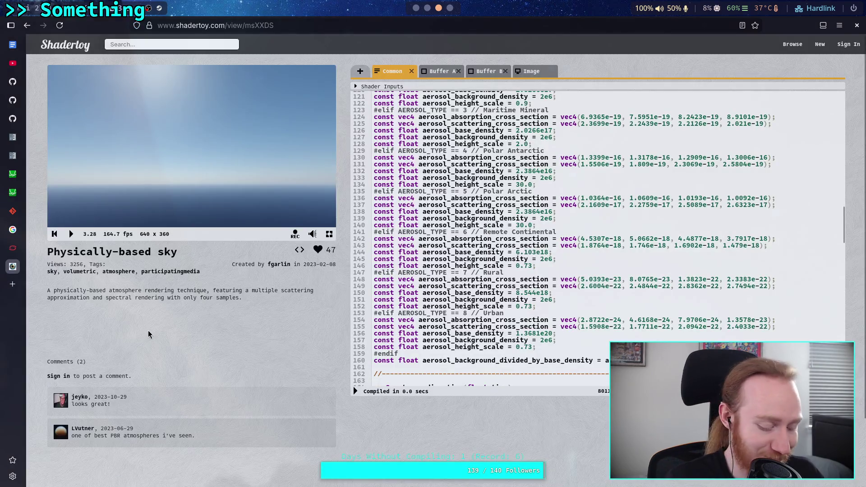
{"action": "key", "text": "alt+Tab"}
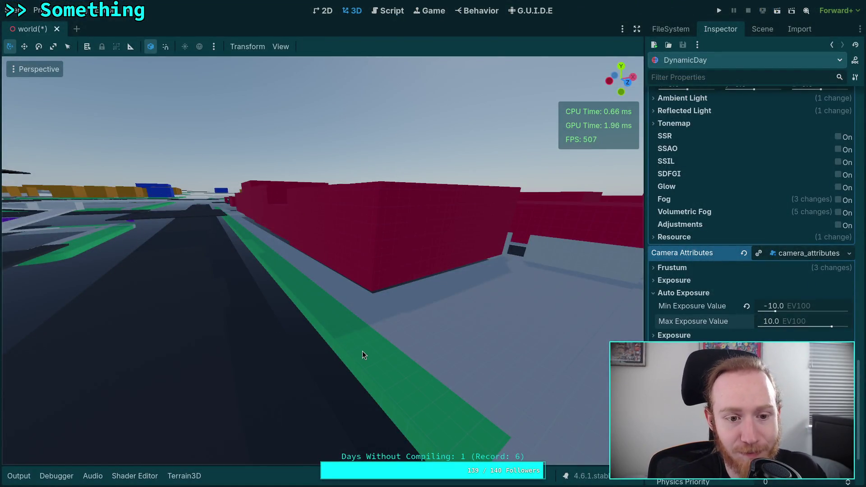
- Set the Max Exposure Value to 1, then 2, settling on 4.0 EV100
{"action": "left_click", "coordinate": [775, 322]}
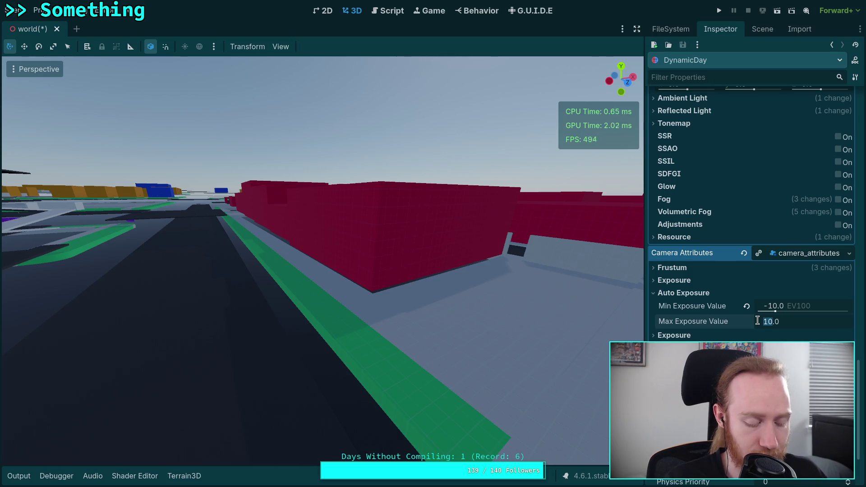
{"action": "type", "text": "1"}
{"action": "key", "text": "Return"}
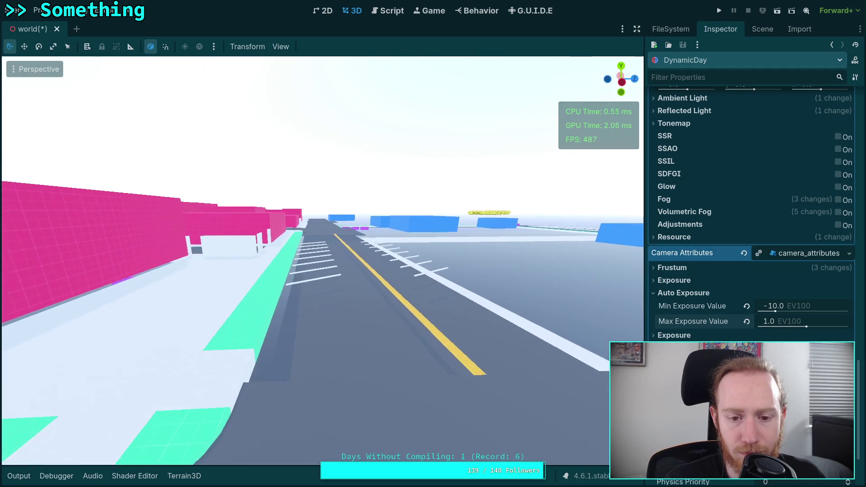
{"action": "left_click", "coordinate": [769, 323]}
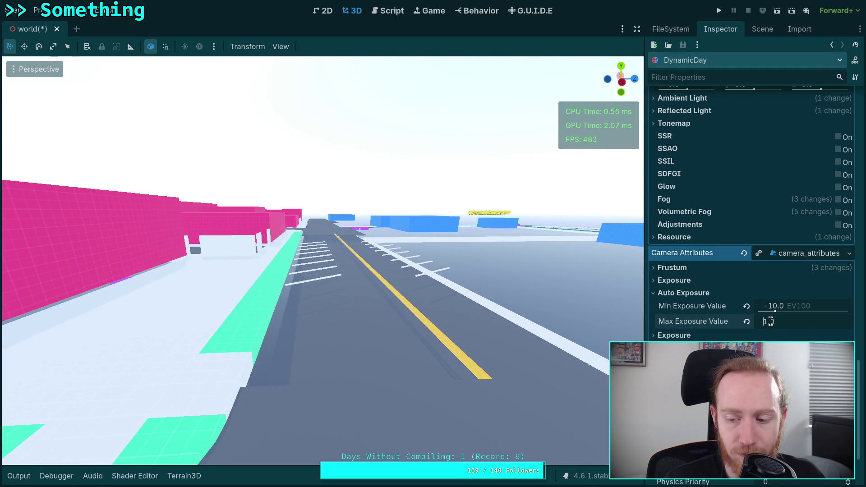
{"action": "type", "text": "2"}
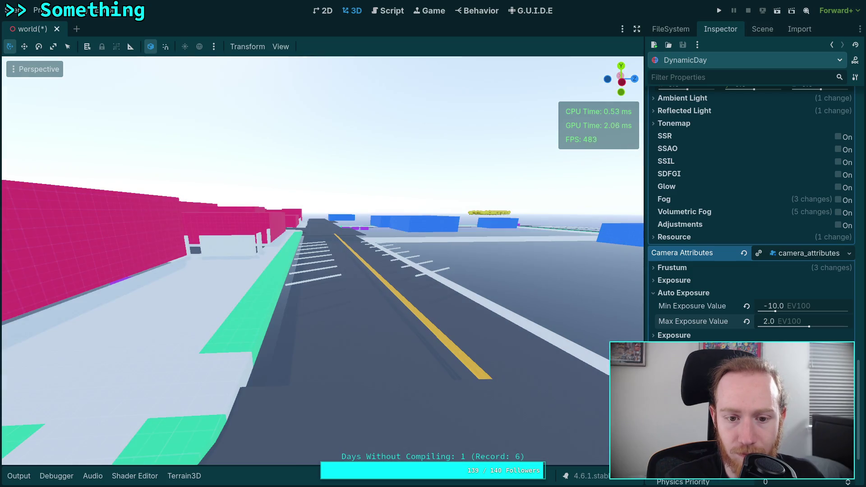
{"action": "left_click", "coordinate": [769, 322]}
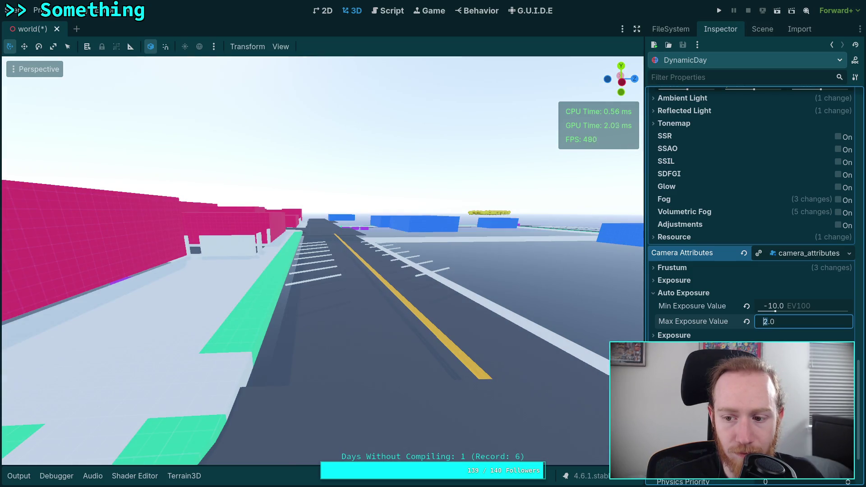
{"action": "type", "text": "4"}
{"action": "key", "text": "Return"}
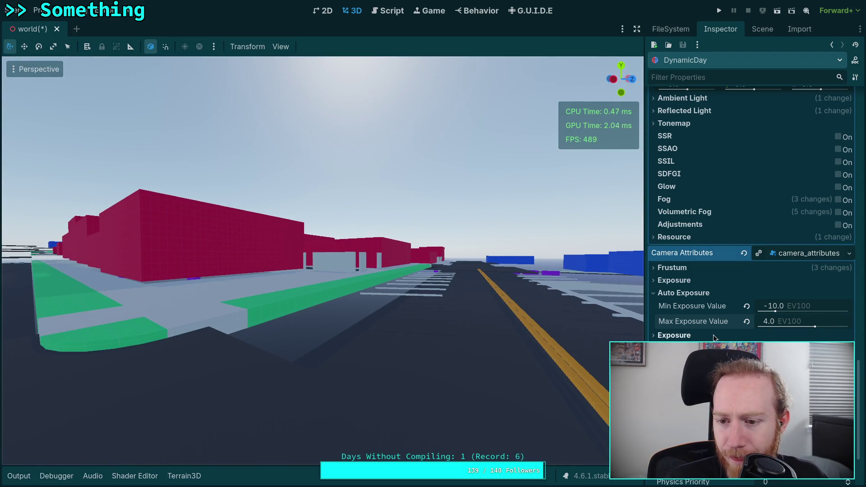
{"action": "left_click", "coordinate": [673, 279]}
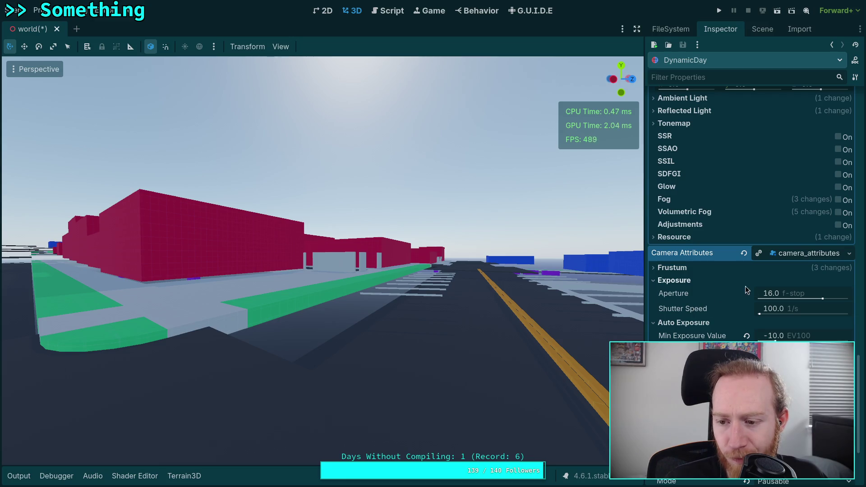
- Try higher Aperture and Shutter Speed values, then revert them to 16.0 and 100.0
{"action": "mouse_move", "coordinate": [823, 301]}
{"action": "left_mouse_down"}
{"action": "mouse_move", "coordinate": [809, 297]}
{"action": "mouse_move", "coordinate": [830, 299]}
{"action": "left_mouse_up"}
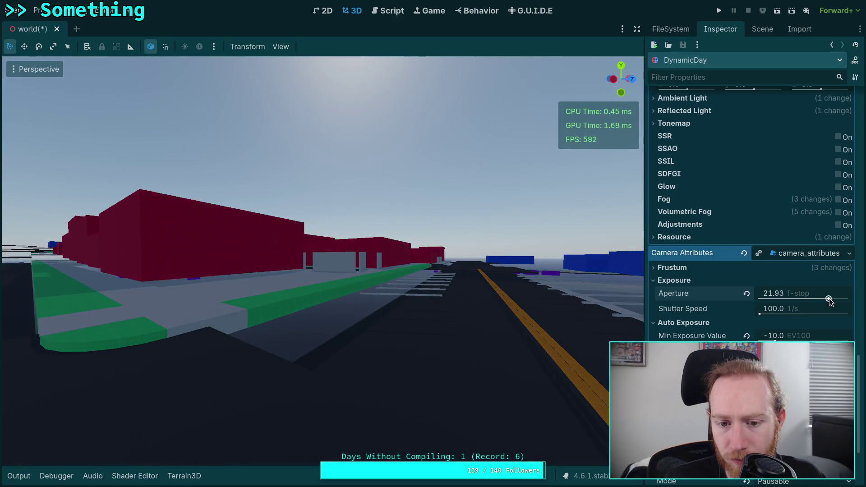
{"action": "left_click", "coordinate": [747, 294]}
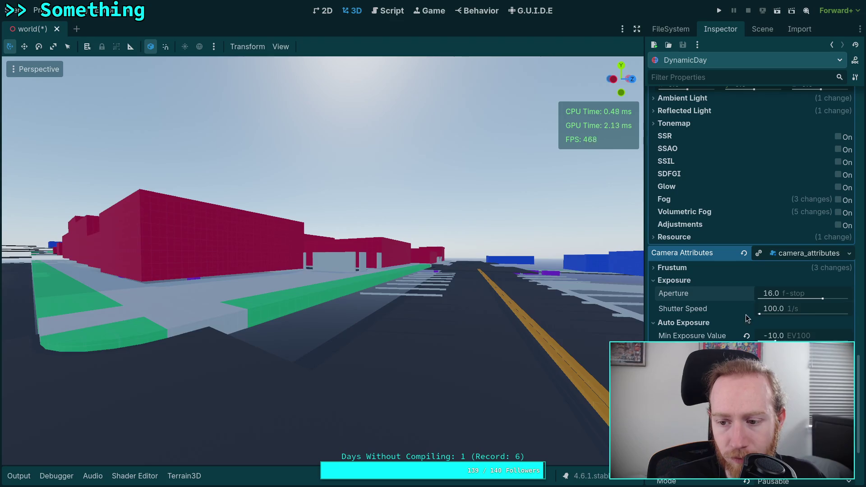
{"action": "mouse_move", "coordinate": [767, 317]}
{"action": "left_mouse_down"}
{"action": "mouse_move", "coordinate": [759, 313]}
{"action": "mouse_move", "coordinate": [770, 314]}
{"action": "left_mouse_up"}
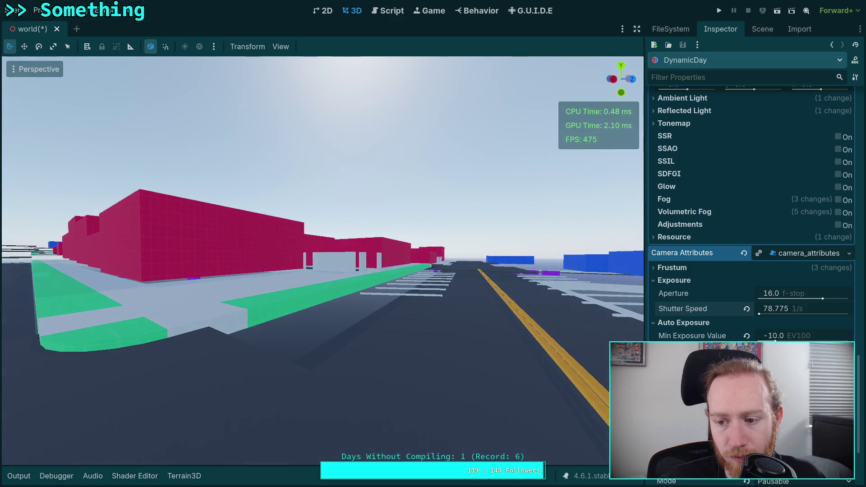
{"action": "left_click", "coordinate": [747, 309]}
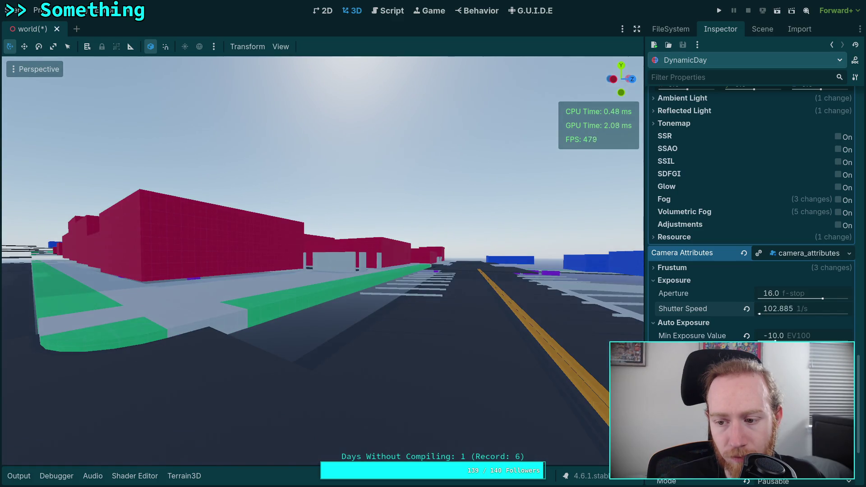
{"action": "left_click", "coordinate": [747, 310]}
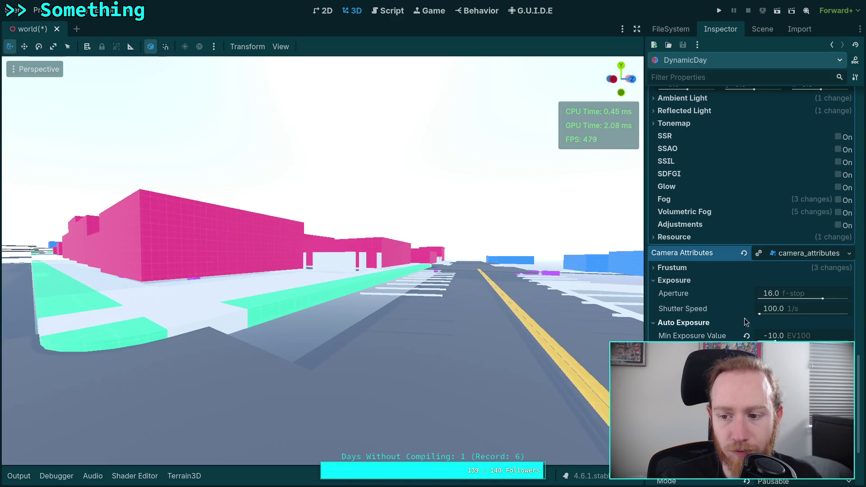
{"action": "scroll", "coordinate": [755, 335], "scroll_direction": "up", "scroll_amount": 15}
- Set the sky background Intensity to 10000 nt and view the red building's corner
{"action": "left_click", "coordinate": [768, 243]}
{"action": "type", "text": "10000"}
{"action": "key", "text": "Return"}
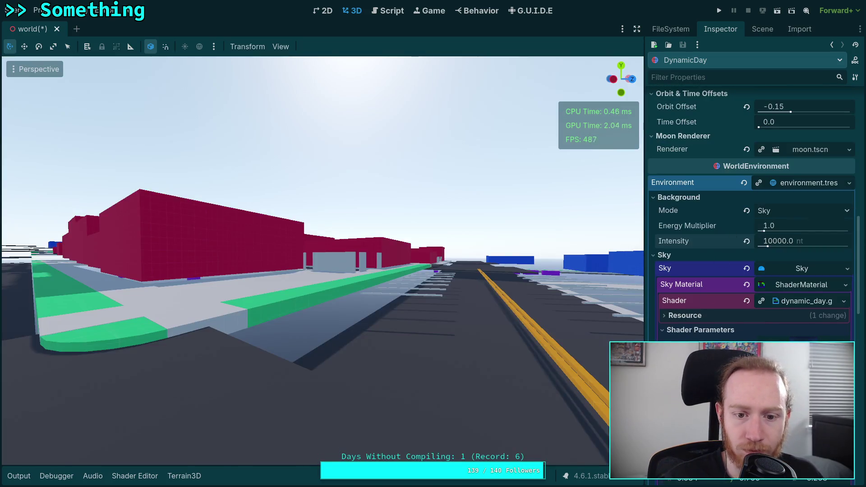
{"action": "left_click_drag", "start_coordinate": [316, 226], "coordinate": [397, 216]}
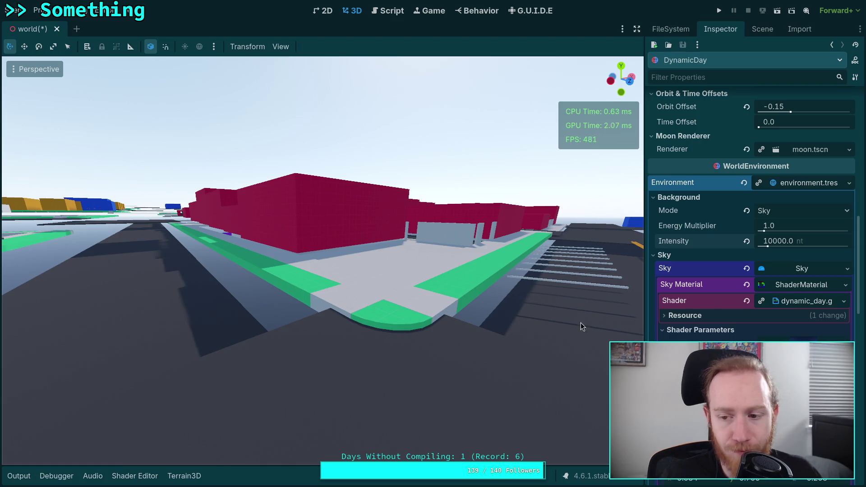
- Try an Energy Multiplier of 0.75 and nearby values, then reset it to 1.0
{"action": "scroll", "coordinate": [716, 310], "scroll_direction": "down", "scroll_amount": 2}
{"action": "left_click", "coordinate": [770, 176]}
{"action": "type", "text": "0.75"}
{"action": "key", "text": "Return"}
{"action": "mouse_move", "coordinate": [770, 176]}
{"action": "left_mouse_down"}
{"action": "mouse_move", "coordinate": [740, 176]}
{"action": "mouse_move", "coordinate": [812, 177]}
{"action": "mouse_move", "coordinate": [762, 183]}
{"action": "left_mouse_up"}
{"action": "left_click", "coordinate": [747, 177]}
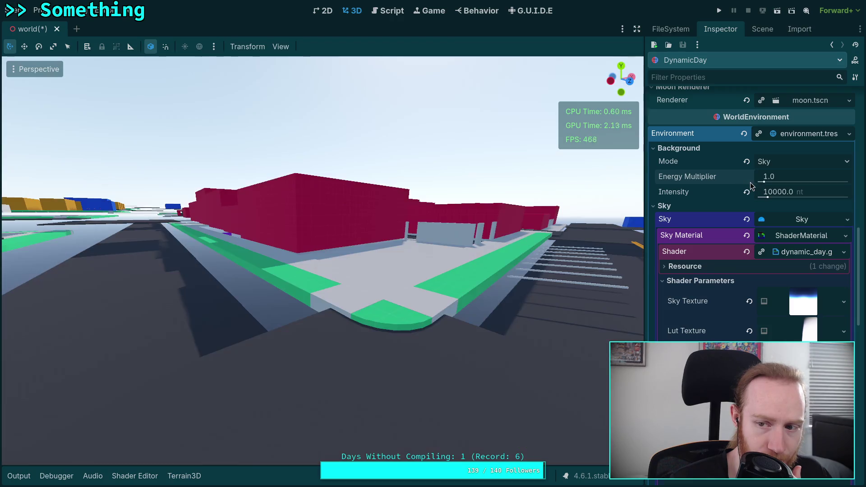
- Expand the shader's Sky Texture parameter and choose Save As for new_texture_2drd.tres in the world folder
{"action": "scroll", "coordinate": [751, 225], "scroll_direction": "down", "scroll_amount": 2}
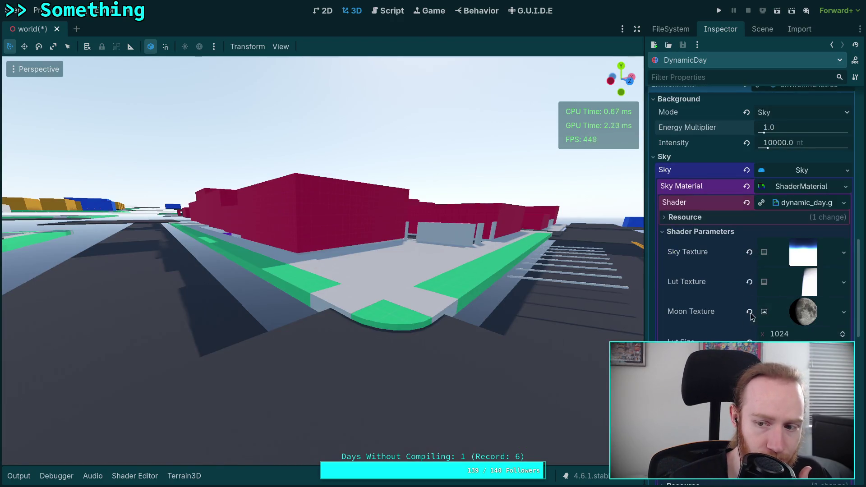
{"action": "left_click", "coordinate": [816, 261]}
{"action": "right_click", "coordinate": [805, 258]}
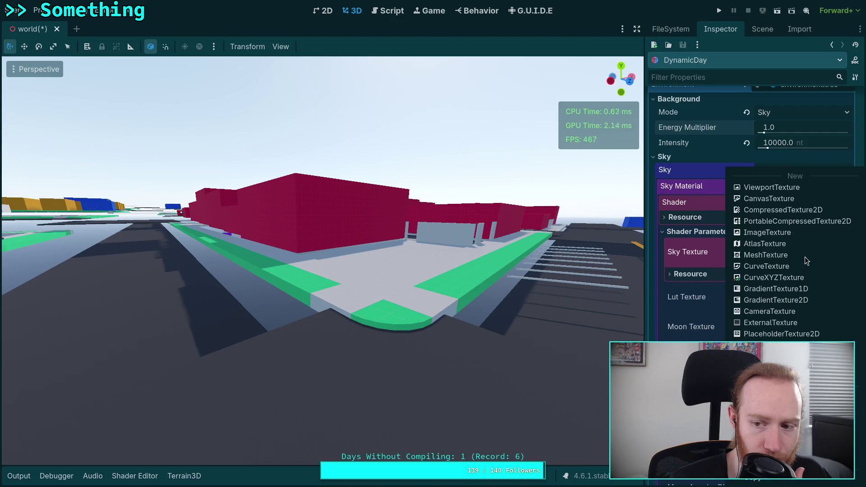
{"action": "key", "text": "Escape"}
{"action": "left_click", "coordinate": [842, 251]}
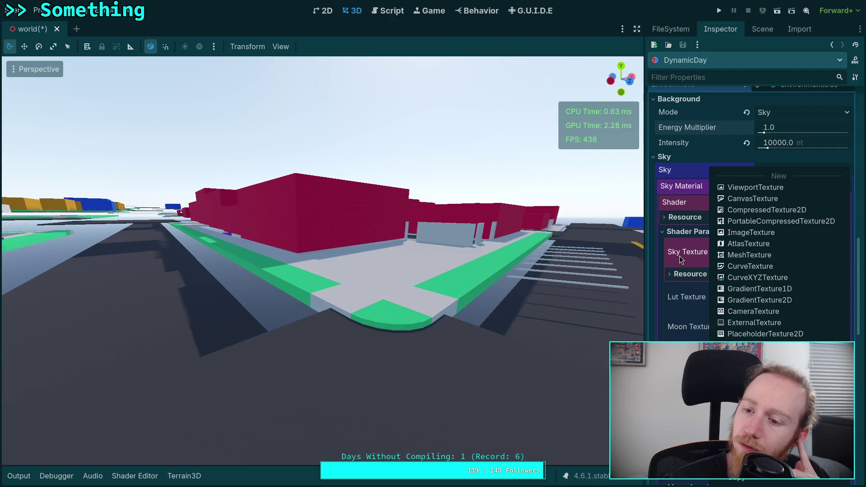
{"action": "key", "text": "Escape"}
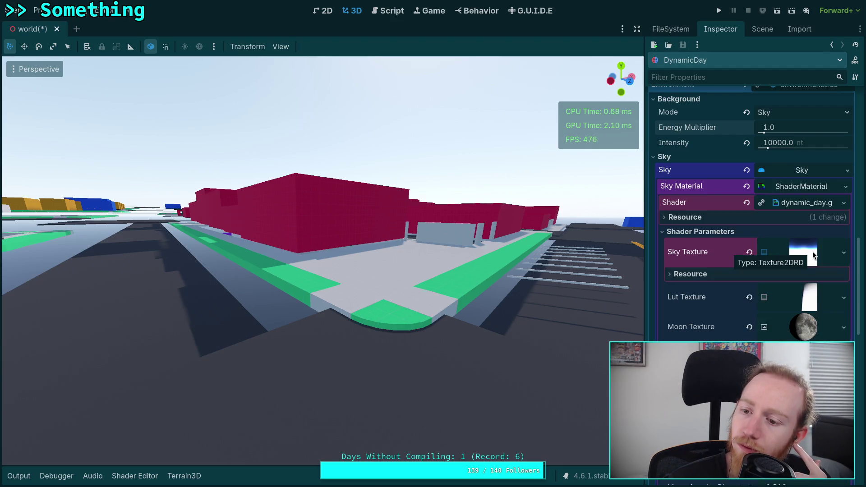
{"action": "right_click", "coordinate": [813, 251]}
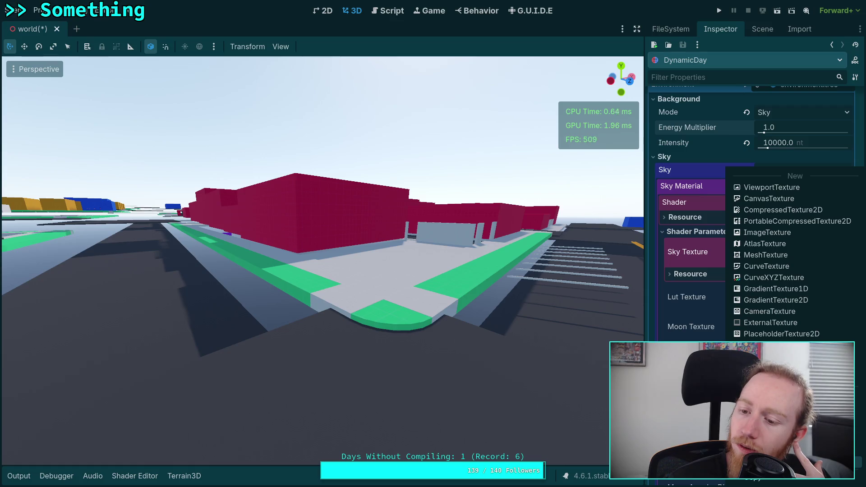
{"action": "left_click", "coordinate": [691, 302]}
{"action": "left_click", "coordinate": [852, 256]}
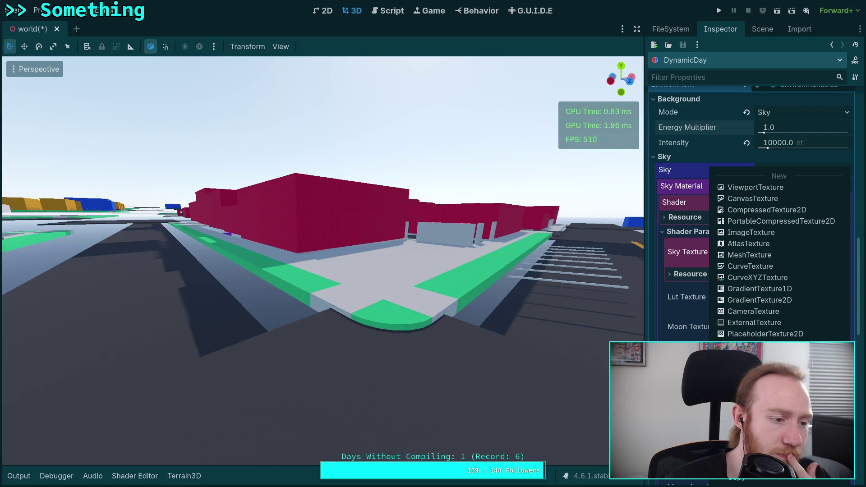
{"action": "left_click", "coordinate": [745, 388]}
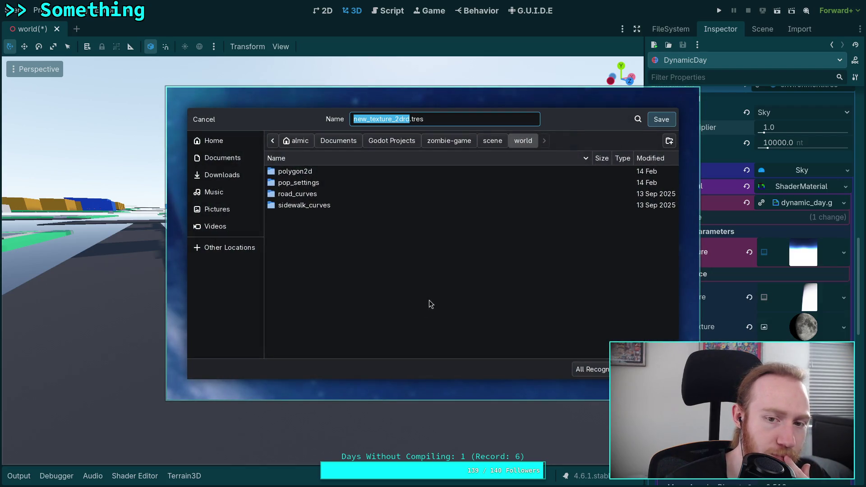
- Cancel the texture save dialog and switch to the Shadertoy shader code in the browser
{"action": "left_click", "coordinate": [219, 123]}
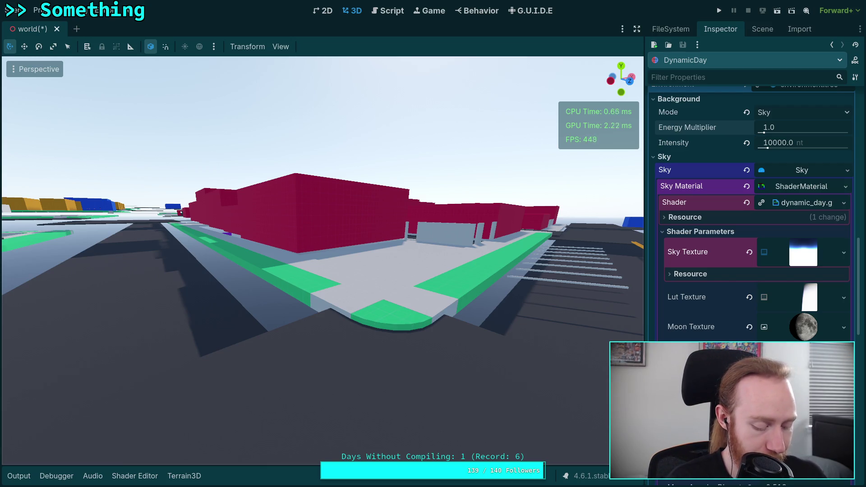
{"action": "key", "text": "super+3"}
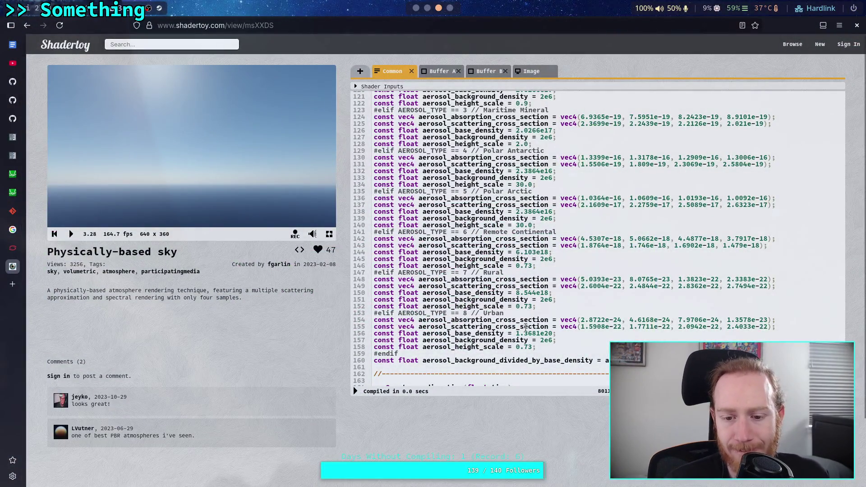
- Scroll the Common code from line 121 to about line 300, then view the sky render fullscreen
{"action": "scroll", "coordinate": [534, 316], "scroll_direction": "down", "scroll_amount": 5}
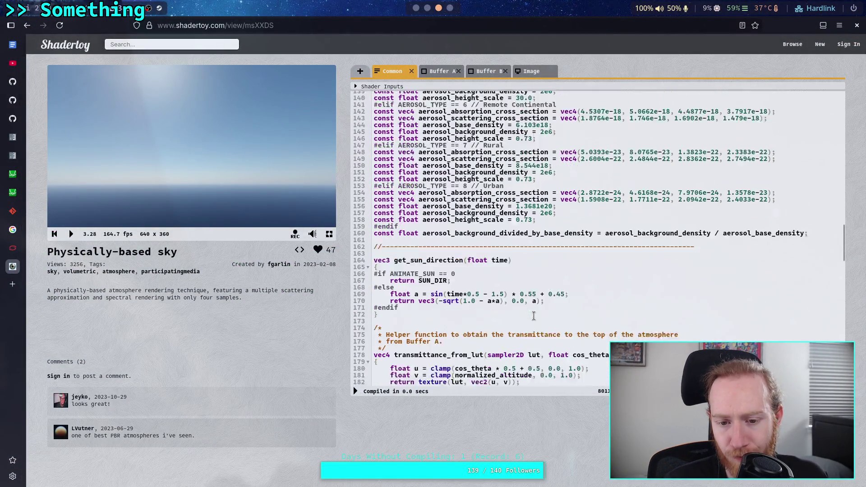
{"action": "scroll", "coordinate": [534, 316], "scroll_direction": "down", "scroll_amount": 3}
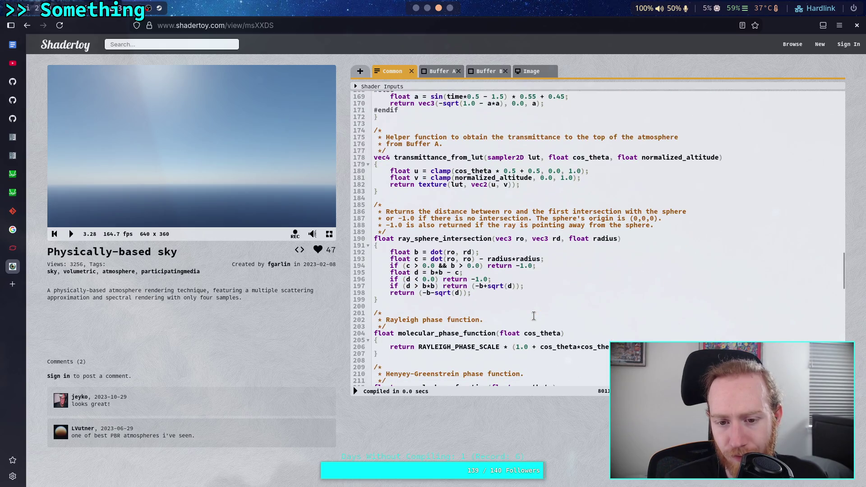
{"action": "scroll", "coordinate": [533, 316], "scroll_direction": "down", "scroll_amount": 3}
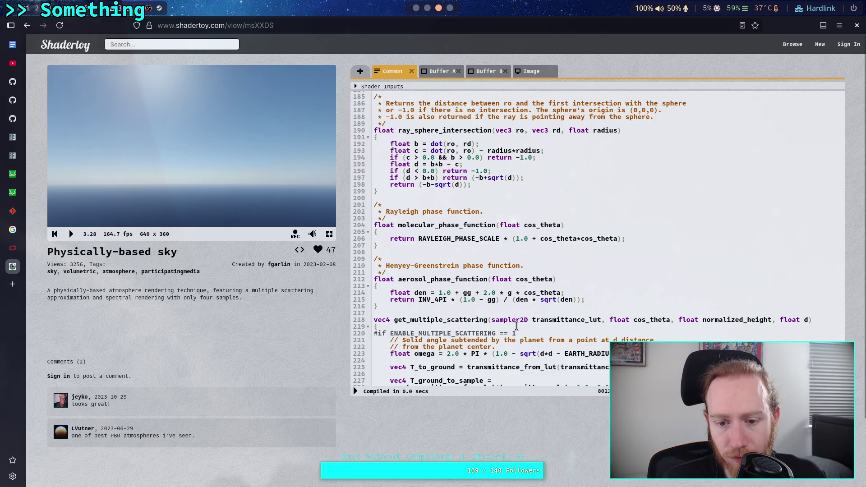
{"action": "scroll", "coordinate": [514, 321], "scroll_direction": "down", "scroll_amount": 3}
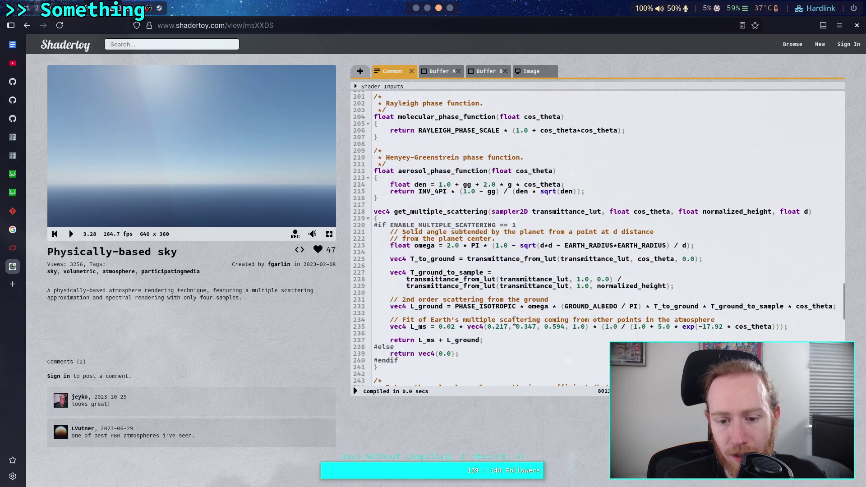
{"action": "scroll", "coordinate": [515, 321], "scroll_direction": "down", "scroll_amount": 6}
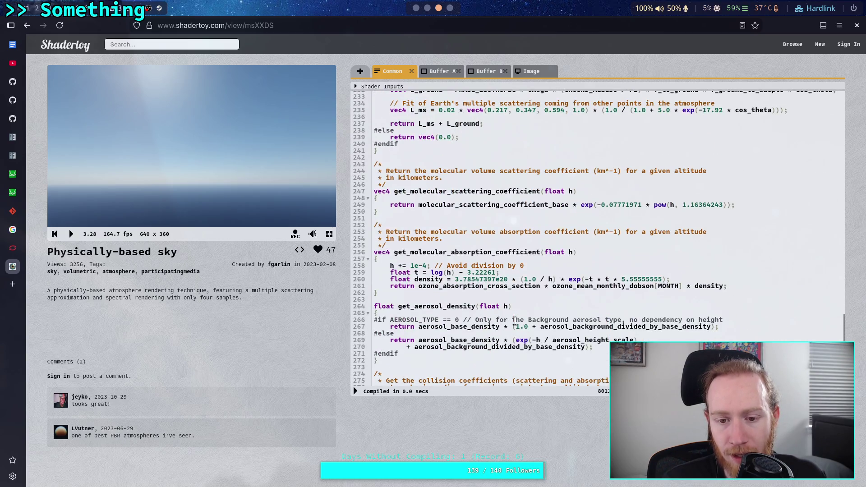
{"action": "scroll", "coordinate": [515, 321], "scroll_direction": "down", "scroll_amount": 2}
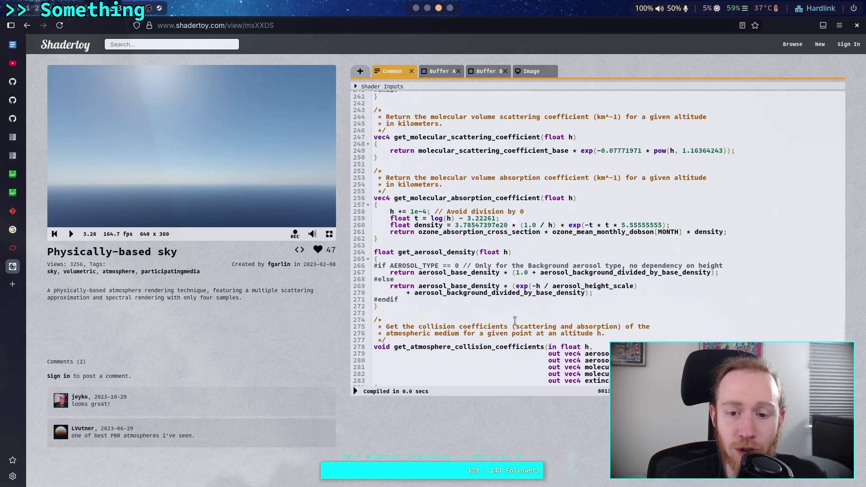
{"action": "scroll", "coordinate": [515, 321], "scroll_direction": "down", "scroll_amount": 4}
{"action": "scroll", "coordinate": [515, 321], "scroll_direction": "down", "scroll_amount": 3}
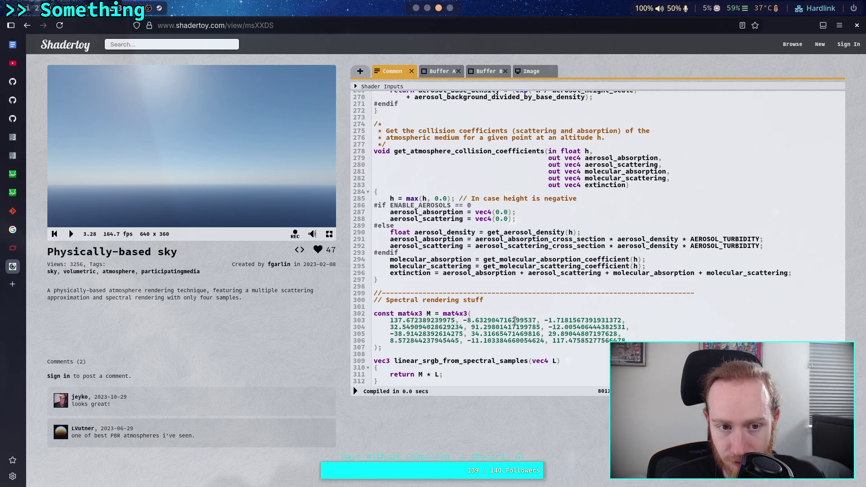
{"action": "left_click", "coordinate": [329, 235]}
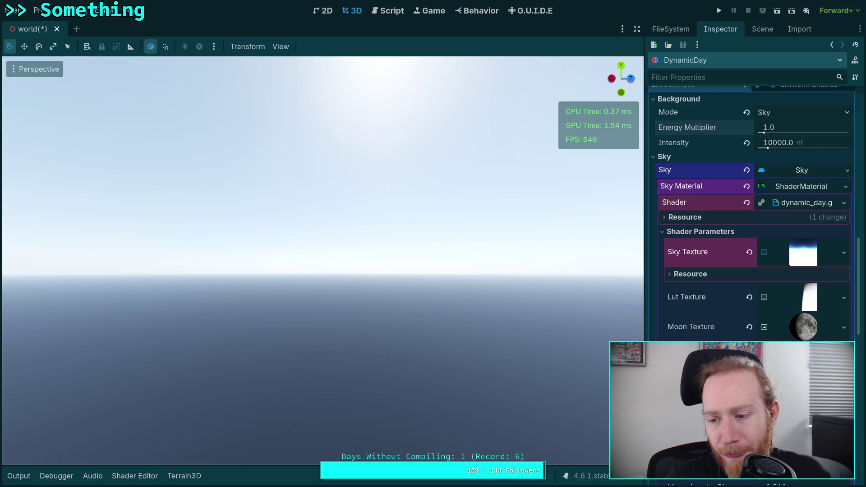
- Look over Lut Size, Sun Direction and Moon Basis in the sky material, then show Shadertoy's Image pass
{"action": "scroll", "coordinate": [752, 212], "scroll_direction": "down", "scroll_amount": 3}
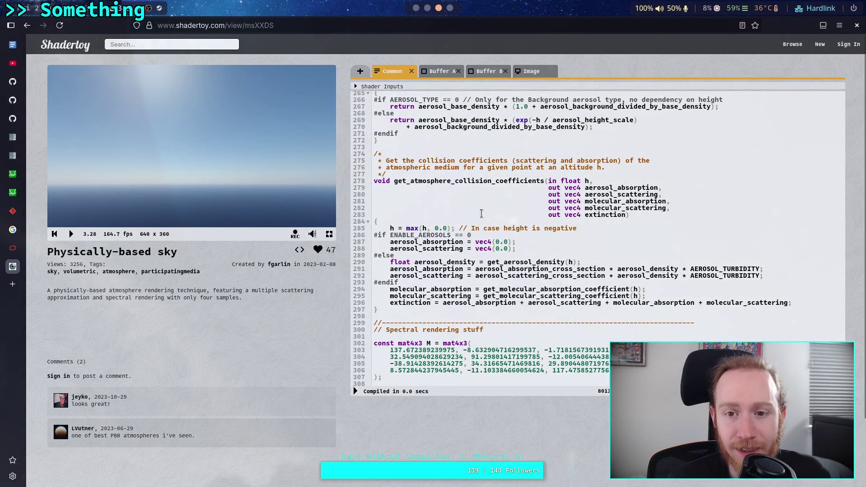
{"action": "left_click", "coordinate": [529, 72]}
- Find mainImage in the Image pass and examine the col *= 0.25 scaling on line 158
{"action": "scroll", "coordinate": [537, 286], "scroll_direction": "down", "scroll_amount": 5}
{"action": "scroll", "coordinate": [537, 286], "scroll_direction": "down", "scroll_amount": 10}
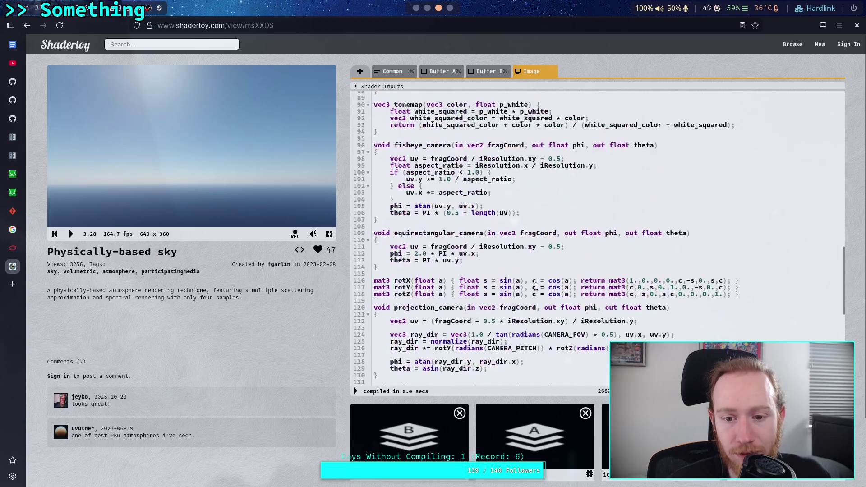
{"action": "scroll", "coordinate": [522, 277], "scroll_direction": "up", "scroll_amount": 8}
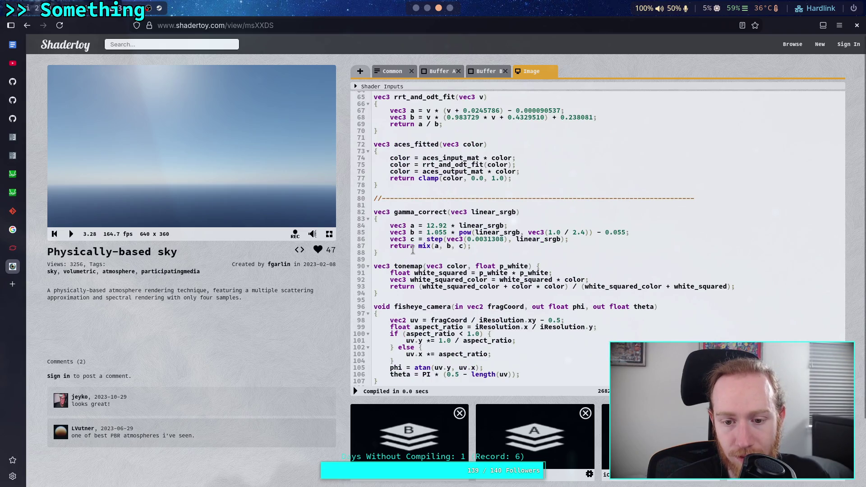
{"action": "scroll", "coordinate": [413, 250], "scroll_direction": "down", "scroll_amount": 8}
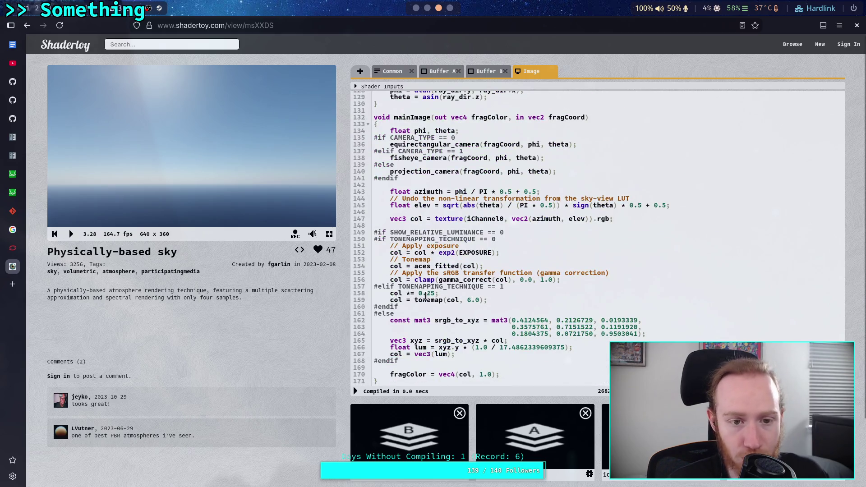
{"action": "left_click", "coordinate": [389, 293]}
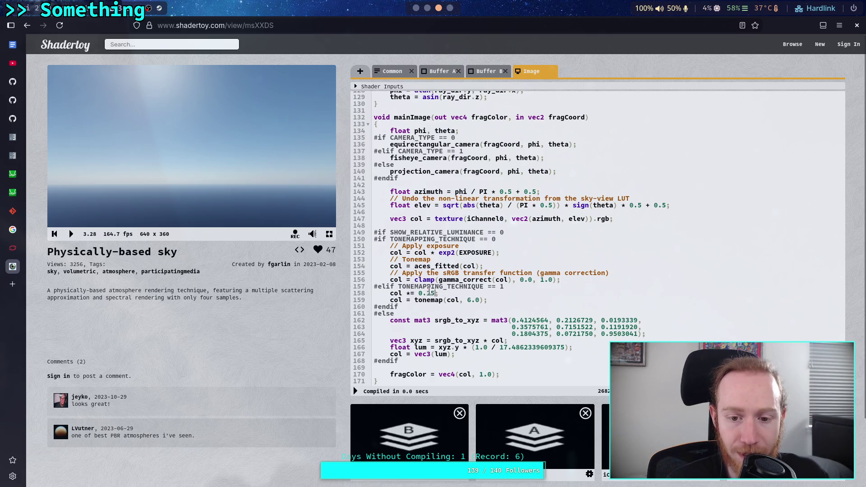
{"action": "type", "text": "2"}
{"action": "left_click", "coordinate": [444, 295]}
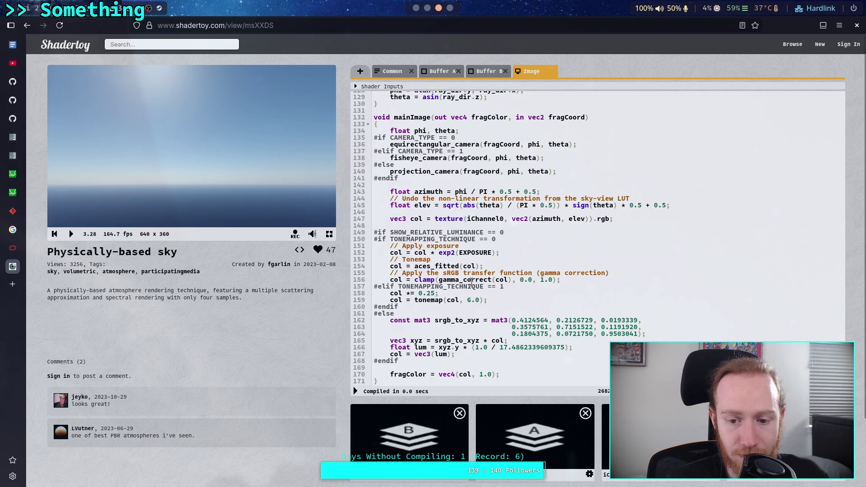
{"action": "key", "text": "super+2"}
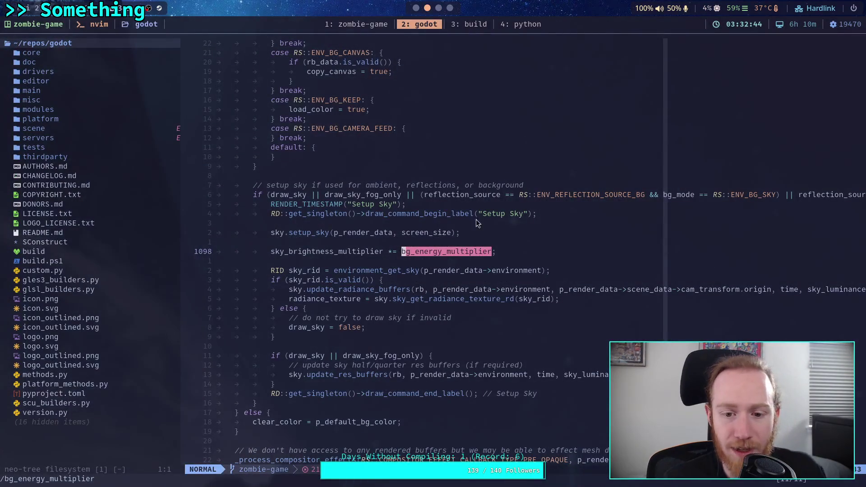
- Highlight sky_brightness_multiplier and follow it up to the bg intensity multiplication on line 1044
{"action": "double_click", "coordinate": [372, 251]}
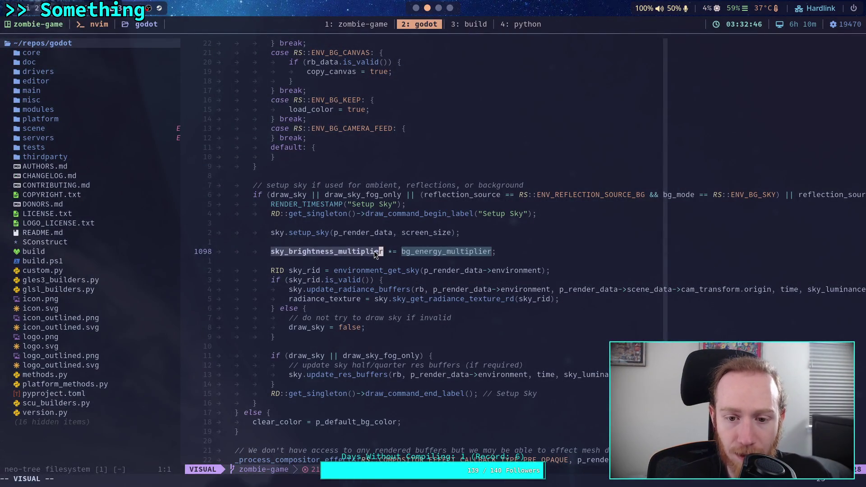
{"action": "scroll", "coordinate": [369, 274], "scroll_direction": "up", "scroll_amount": 16}
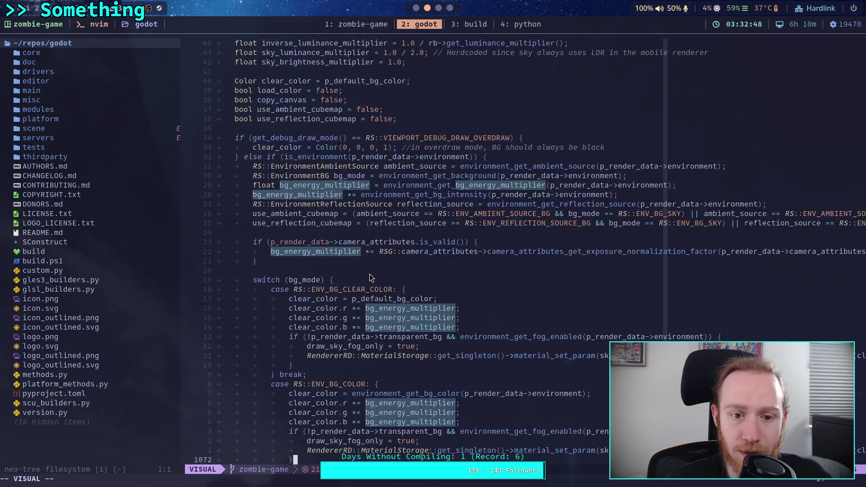
{"action": "scroll", "coordinate": [370, 274], "scroll_direction": "up", "scroll_amount": 5}
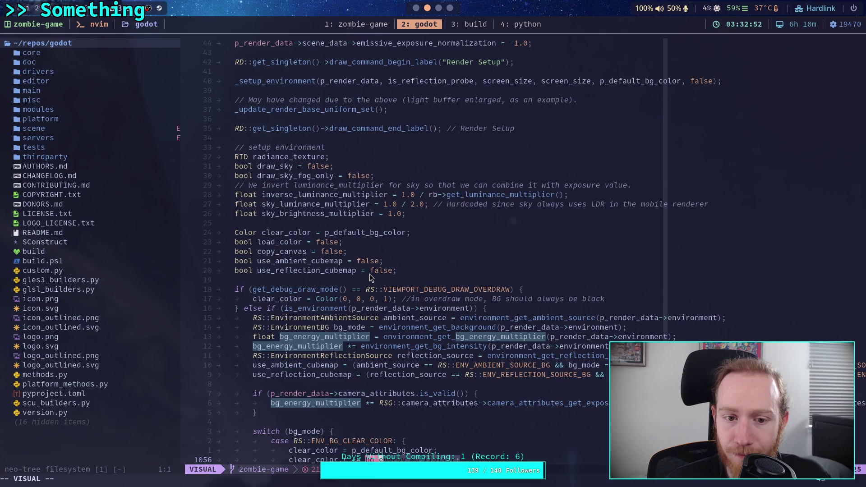
{"action": "scroll", "coordinate": [369, 276], "scroll_direction": "down", "scroll_amount": 19}
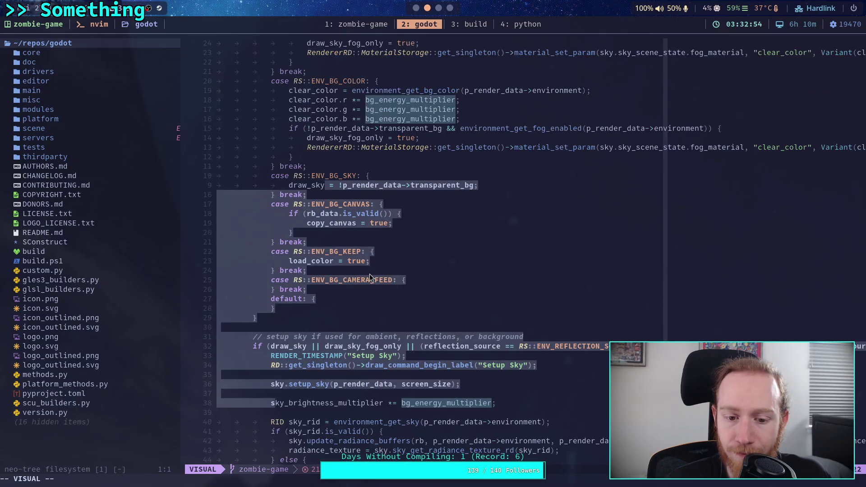
{"action": "key", "text": "Escape"}
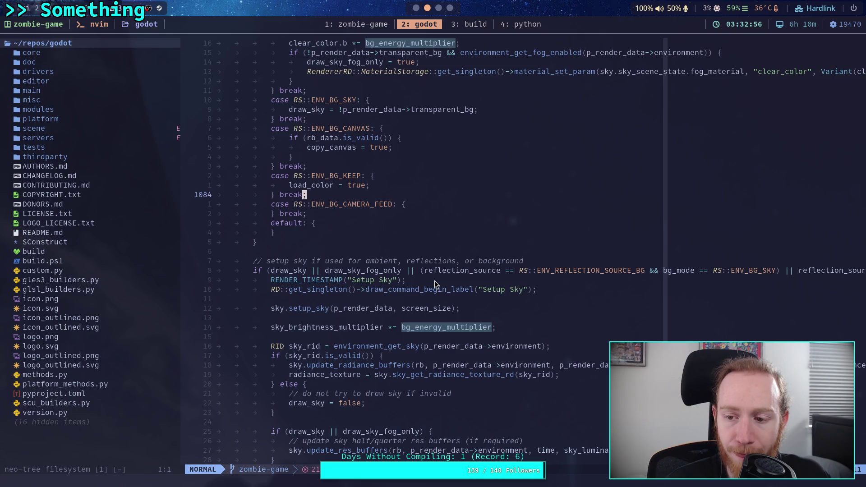
{"action": "scroll", "coordinate": [435, 282], "scroll_direction": "up", "scroll_amount": 8}
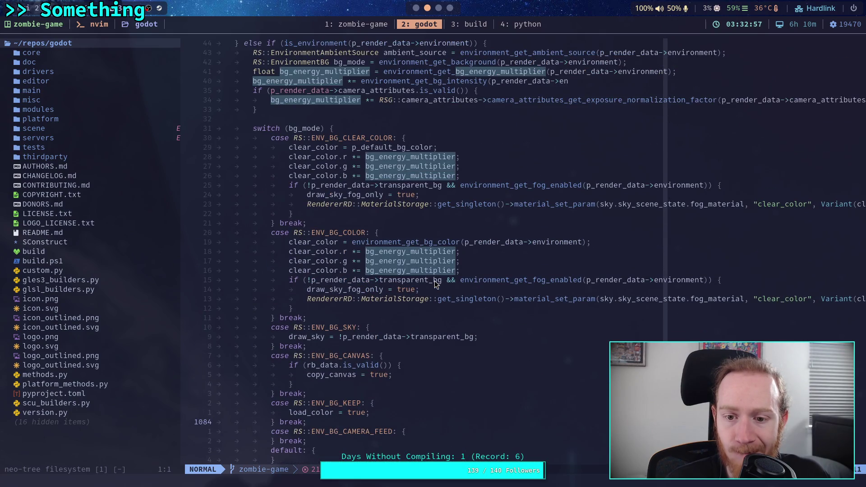
{"action": "scroll", "coordinate": [435, 283], "scroll_direction": "up", "scroll_amount": 4}
{"action": "left_click", "coordinate": [449, 194]}
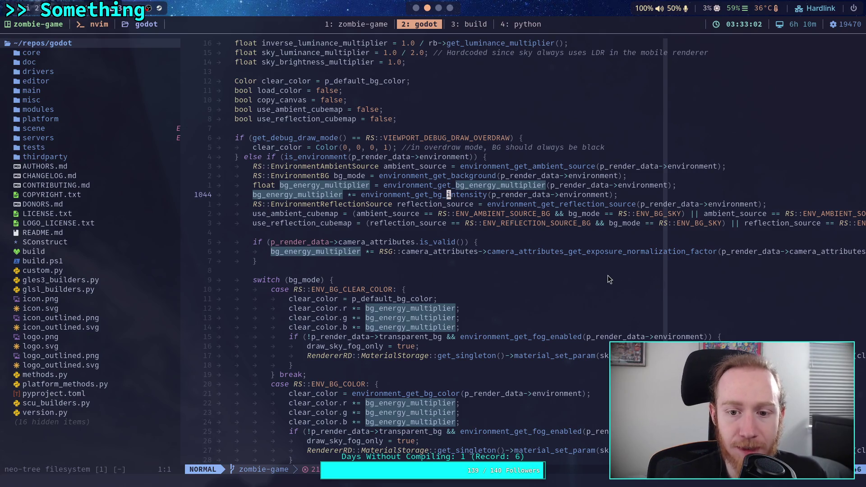
- Run a Telescope live grep for environment_get_bg_intensity across the Godot source
{"action": "type", "text": "/"}
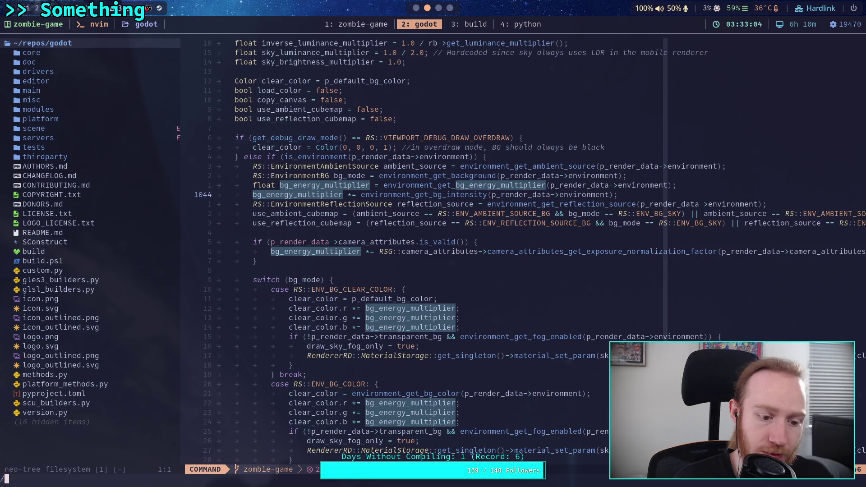
{"action": "key", "text": "Escape"}
{"action": "key", "text": "space"}
{"action": "type", "text": "fg"}
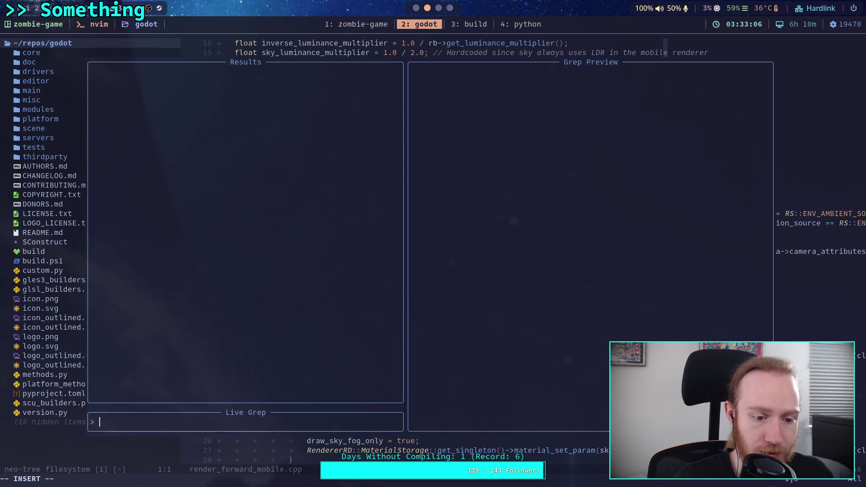
{"action": "type", "text": "environ"}
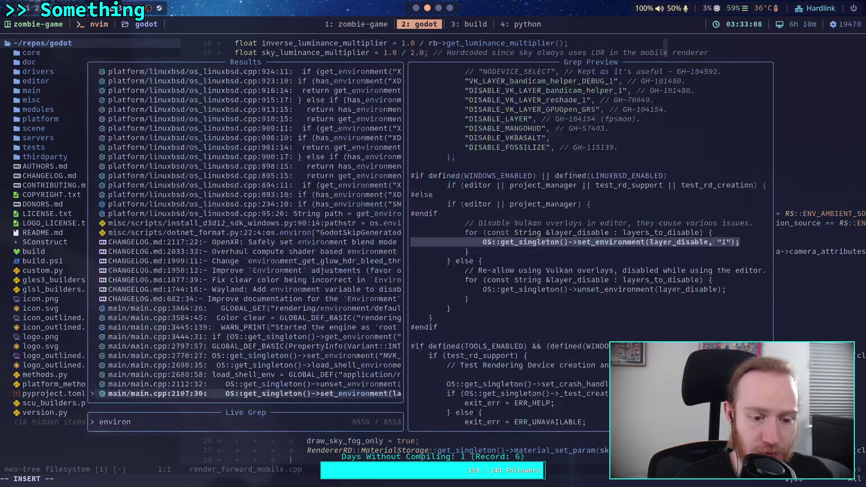
{"action": "type", "text": "ment_get_bg"}
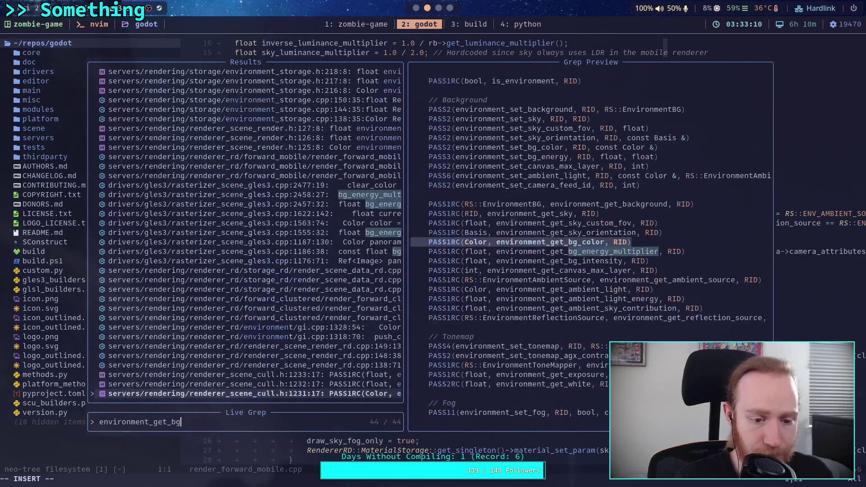
{"action": "type", "text": "_intes"}
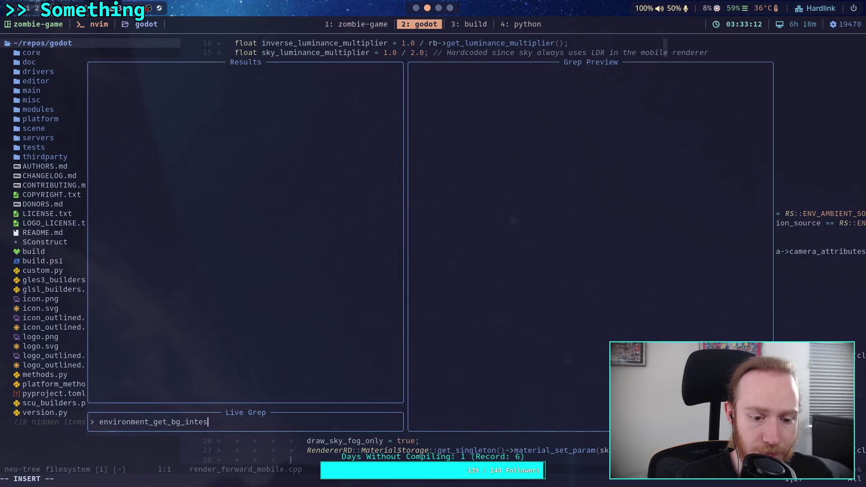
{"action": "key", "text": "BackSpace"}
{"action": "type", "text": "nsity"}
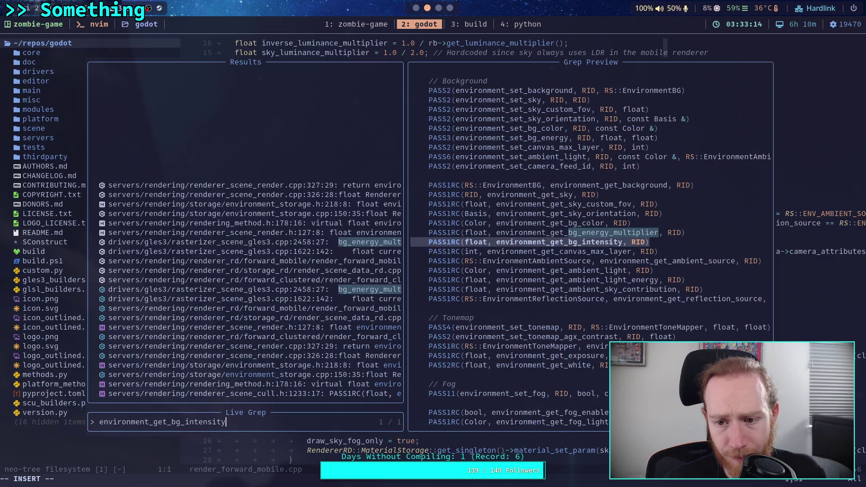
- Preview each match, from environment_storage.cpp up to the GLES3 rasterizer's bg_energy_multiplier line, then close the picker
{"action": "key", "text": "Up"}
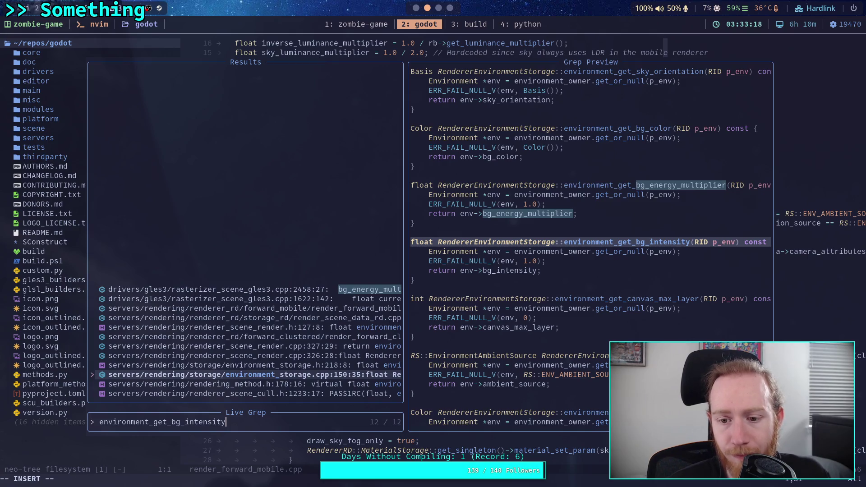
{"action": "key", "text": "Up"}
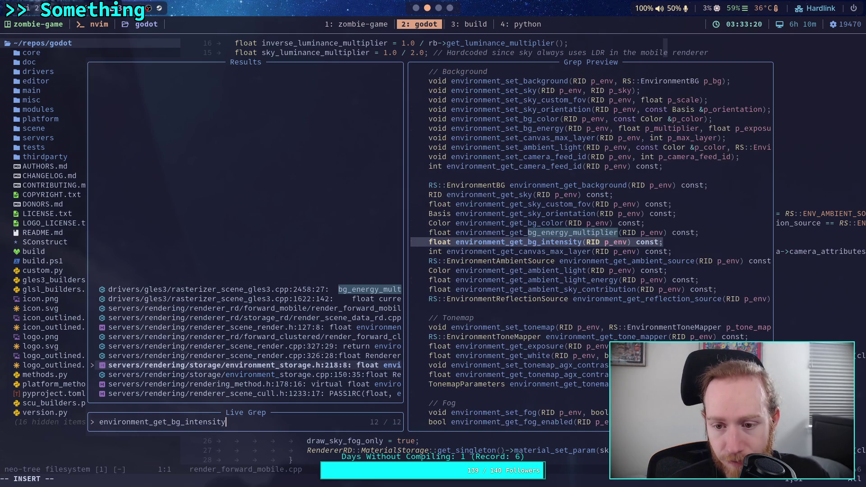
{"action": "key", "text": "Up"}
{"action": "key", "text": "Up"}
{"action": "key", "text": "Up"}
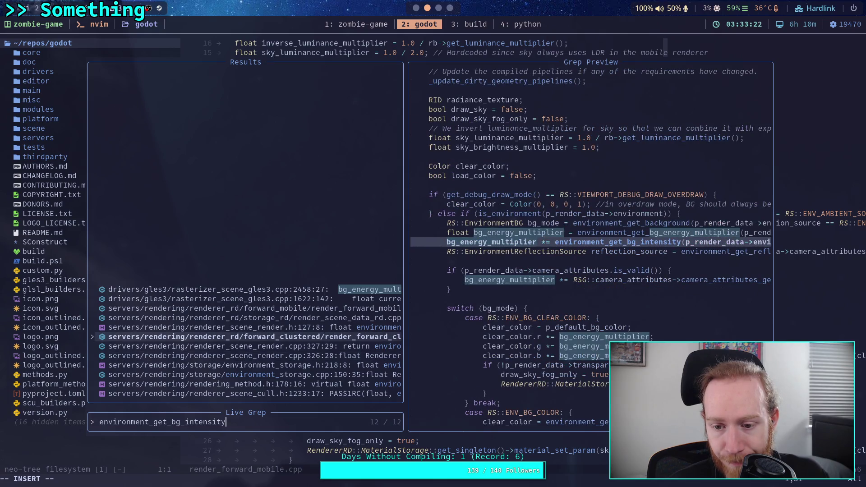
{"action": "key", "text": "Up"}
{"action": "key", "text": "Up"}
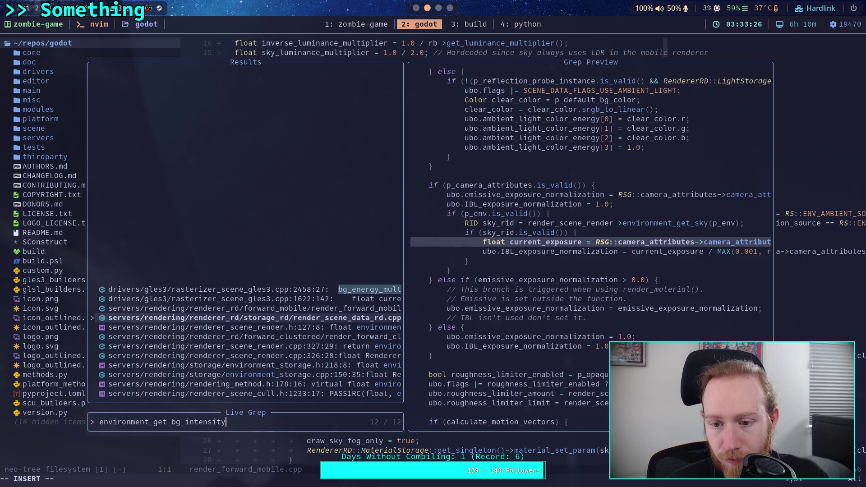
{"action": "key", "text": "Up"}
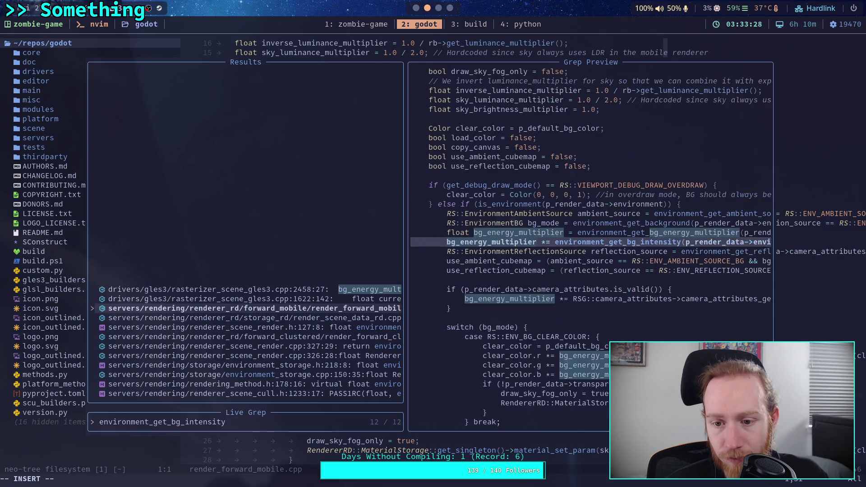
{"action": "key", "text": "Up"}
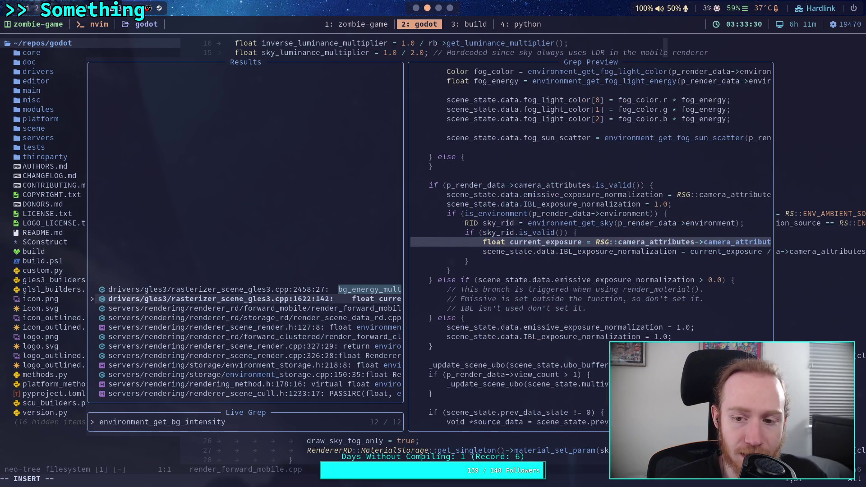
{"action": "key", "text": "Up"}
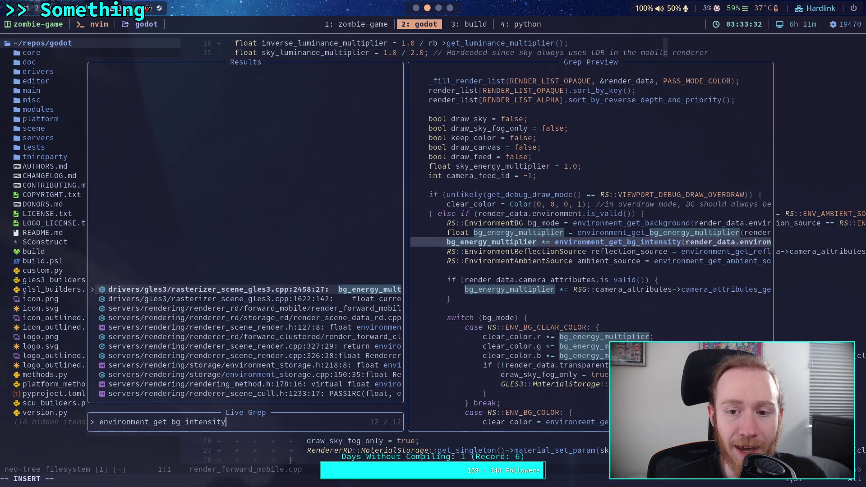
{"action": "key", "text": "Escape"}
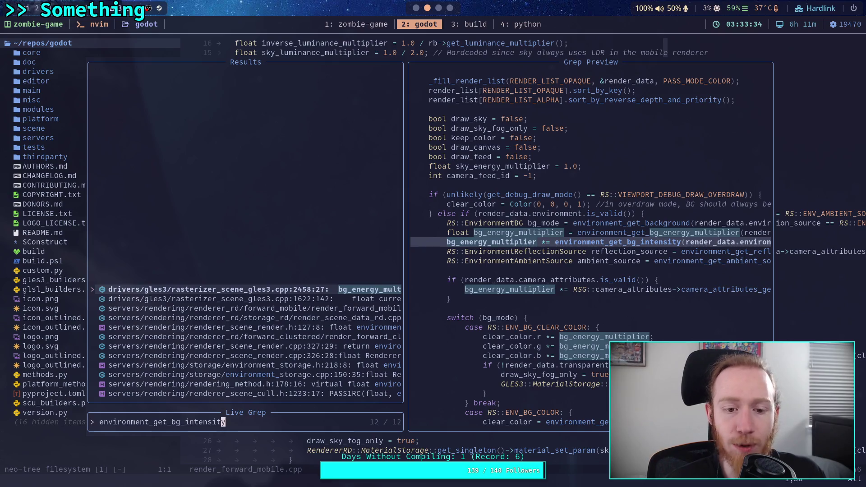
{"action": "key", "text": "Escape"}
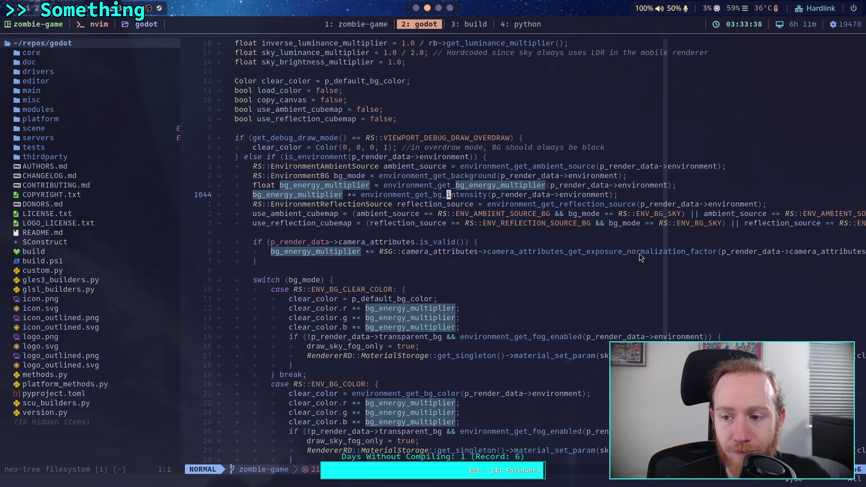
- Narrow the neo-tree sidebar and scroll down through render_forward_mobile.cpp's render passes
{"action": "left_click_drag", "start_coordinate": [180, 232], "coordinate": [145, 232]}
{"action": "scroll", "coordinate": [504, 268], "scroll_direction": "down", "scroll_amount": 20}
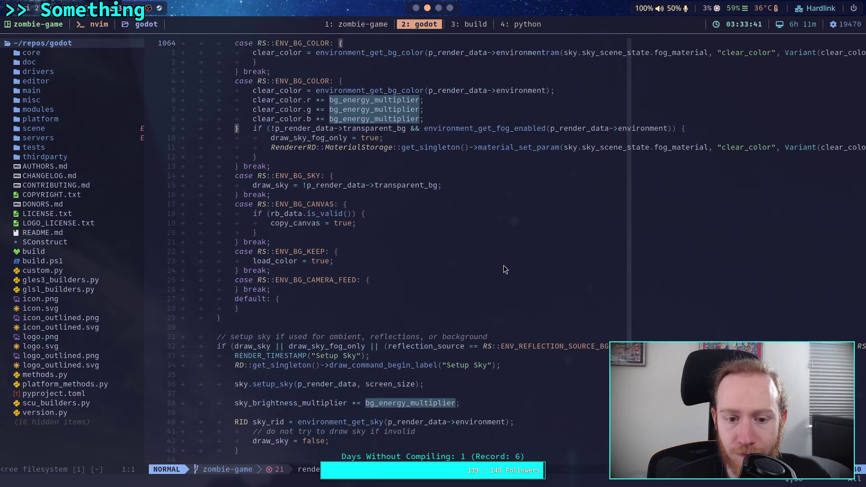
{"action": "scroll", "coordinate": [505, 269], "scroll_direction": "down", "scroll_amount": 5}
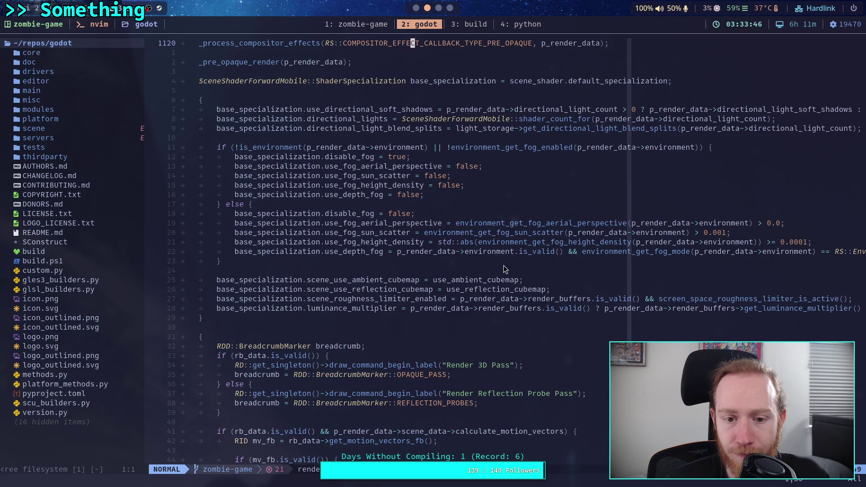
{"action": "scroll", "coordinate": [504, 269], "scroll_direction": "down", "scroll_amount": 4}
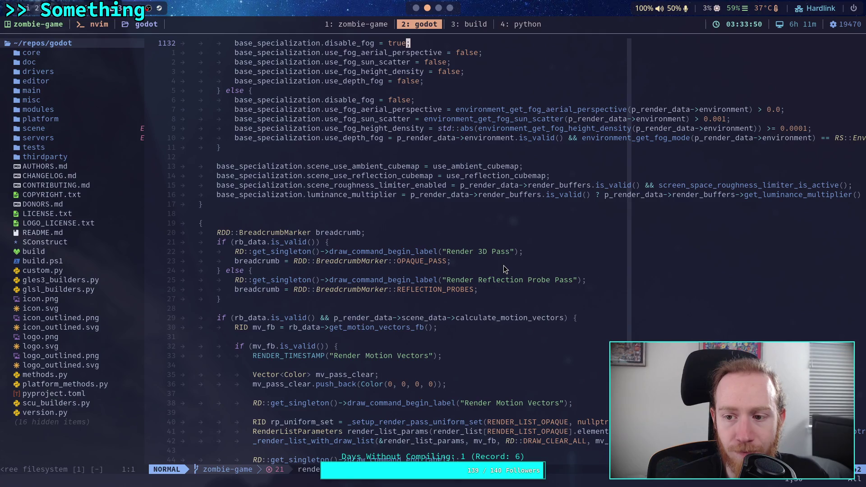
{"action": "scroll", "coordinate": [505, 269], "scroll_direction": "down", "scroll_amount": 7}
{"action": "scroll", "coordinate": [505, 269], "scroll_direction": "down", "scroll_amount": 5}
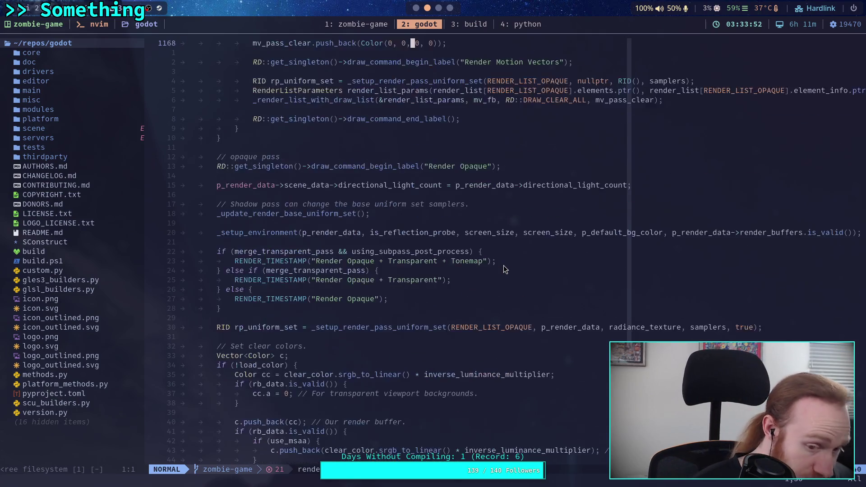
{"action": "scroll", "coordinate": [505, 269], "scroll_direction": "down", "scroll_amount": 16}
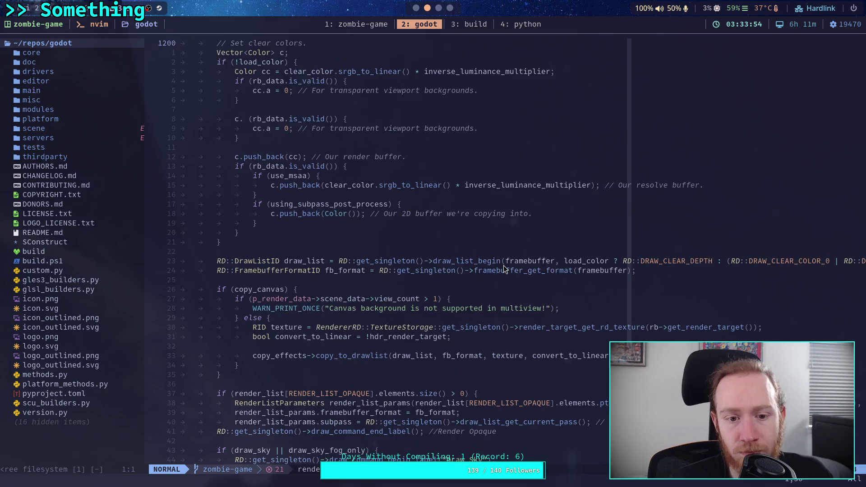
{"action": "scroll", "coordinate": [504, 269], "scroll_direction": "down", "scroll_amount": 20}
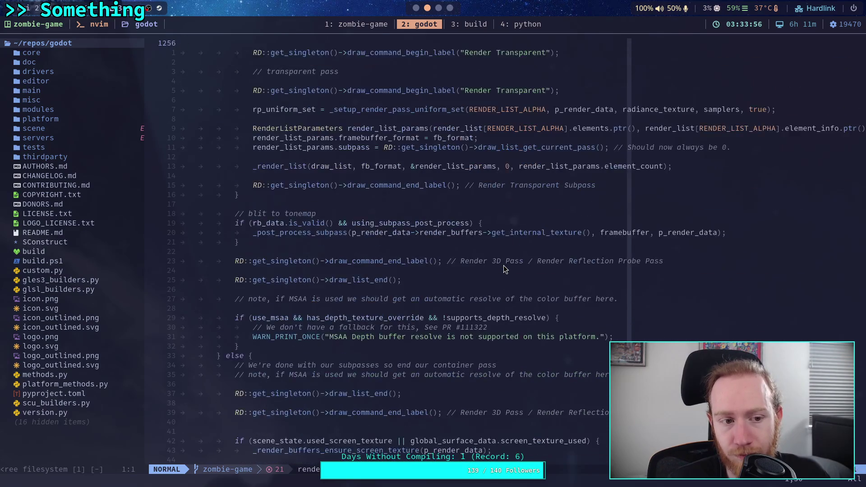
{"action": "scroll", "coordinate": [505, 270], "scroll_direction": "down", "scroll_amount": 13}
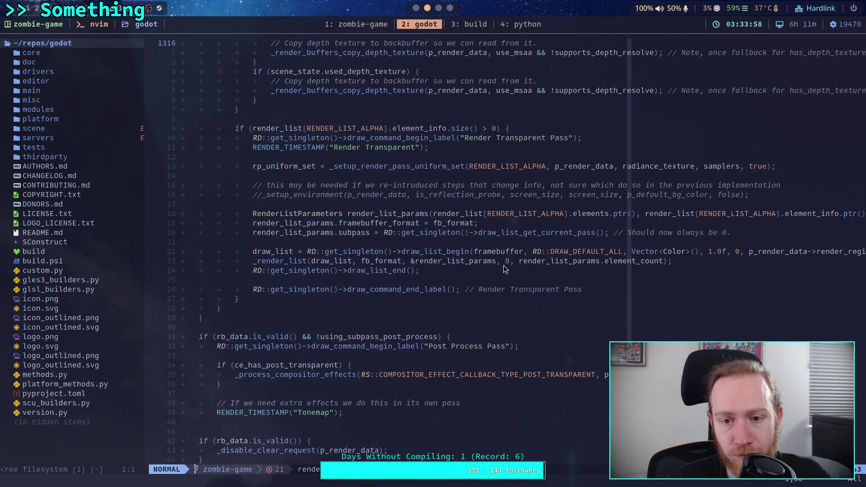
{"action": "scroll", "coordinate": [504, 270], "scroll_direction": "down", "scroll_amount": 7}
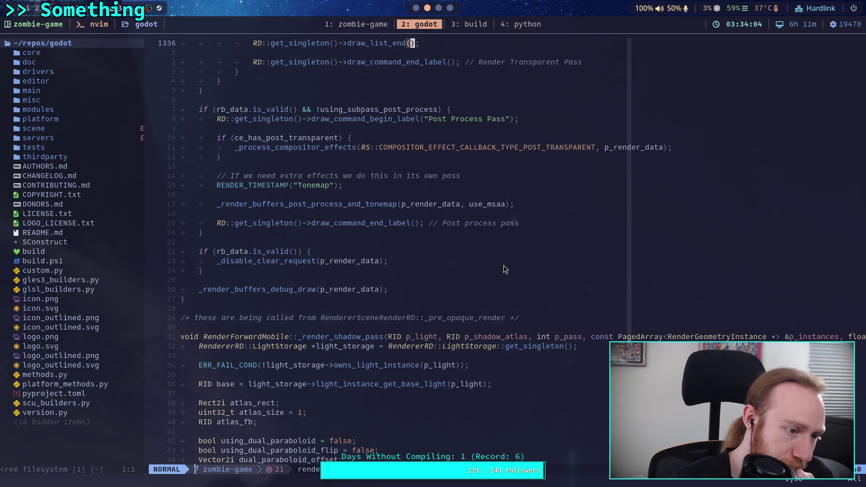
- Scroll back to the sky setup multiplying sky_brightness_multiplier by bg_energy_multiplier
{"action": "scroll", "coordinate": [504, 266], "scroll_direction": "down", "scroll_amount": 7}
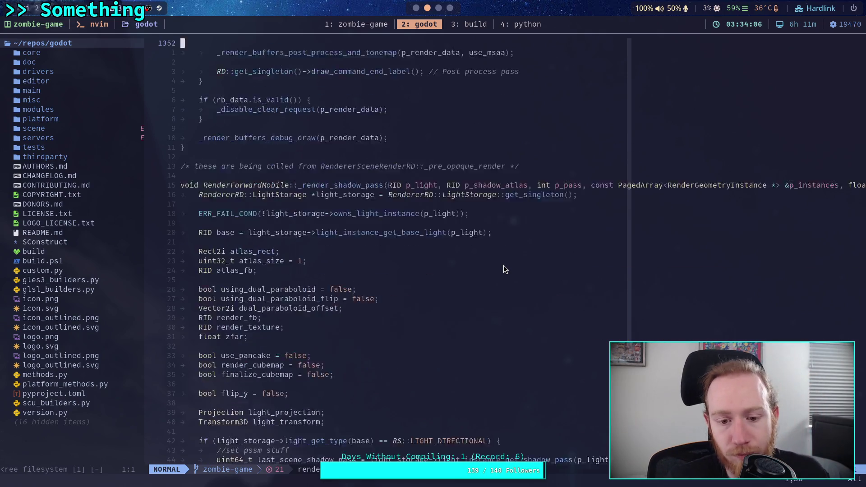
{"action": "scroll", "coordinate": [503, 265], "scroll_direction": "up", "scroll_amount": 20}
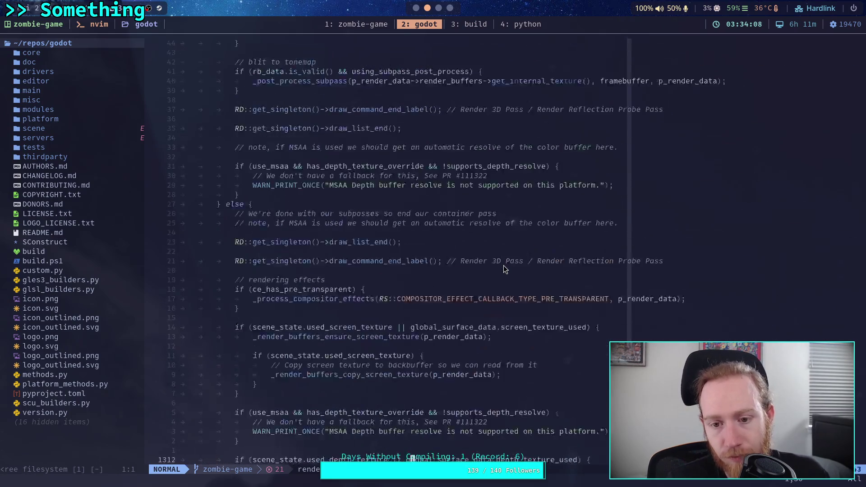
{"action": "scroll", "coordinate": [505, 270], "scroll_direction": "up", "scroll_amount": 16}
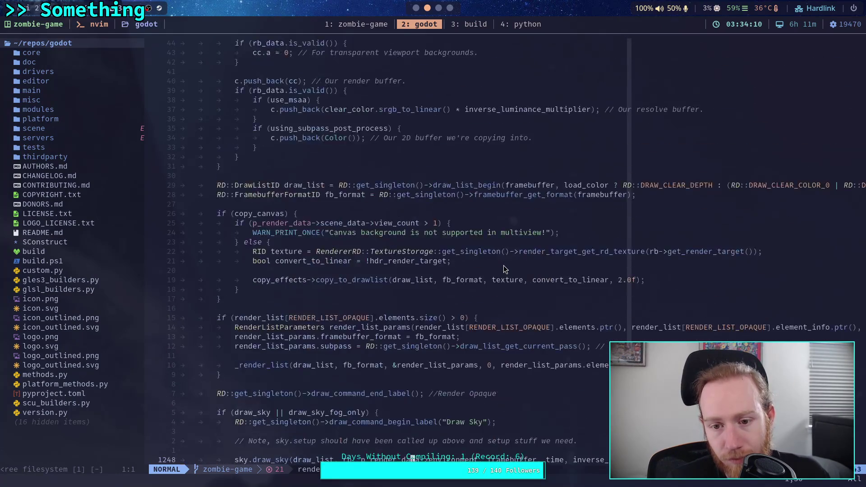
{"action": "scroll", "coordinate": [505, 269], "scroll_direction": "down", "scroll_amount": 3}
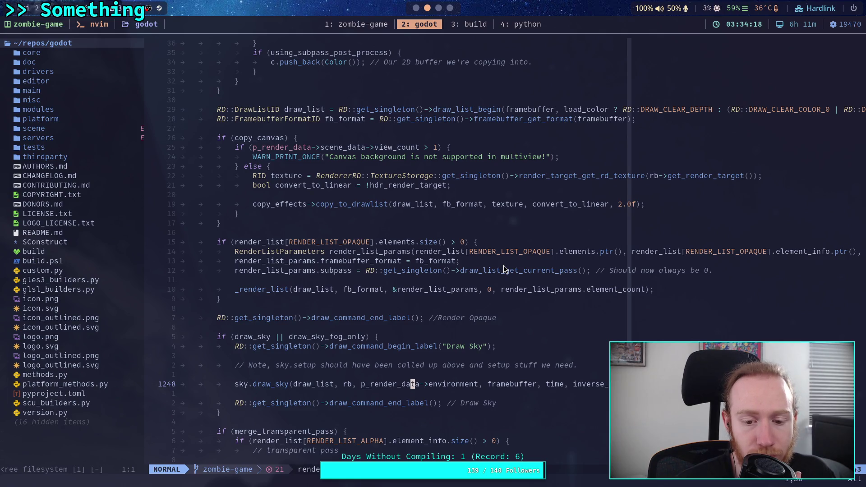
{"action": "scroll", "coordinate": [505, 270], "scroll_direction": "up", "scroll_amount": 20}
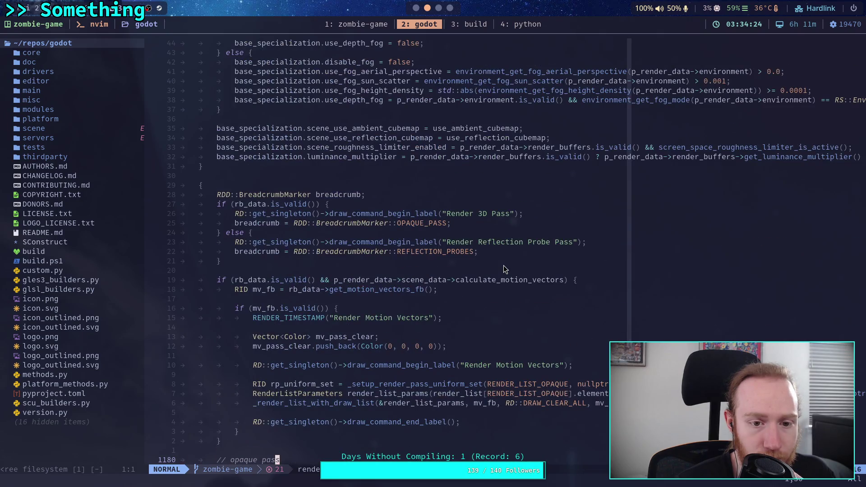
{"action": "scroll", "coordinate": [505, 270], "scroll_direction": "up", "scroll_amount": 7}
{"action": "scroll", "coordinate": [504, 270], "scroll_direction": "up", "scroll_amount": 12}
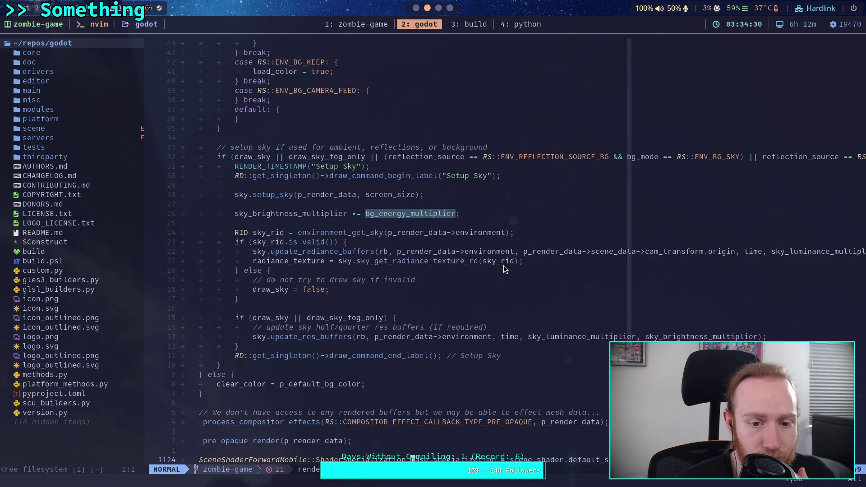
- Scroll up through render_forward_mobile.cpp toward the background-mode switch
{"action": "scroll", "coordinate": [504, 269], "scroll_direction": "up", "scroll_amount": 4}
{"action": "scroll", "coordinate": [504, 269], "scroll_direction": "down", "scroll_amount": 4}
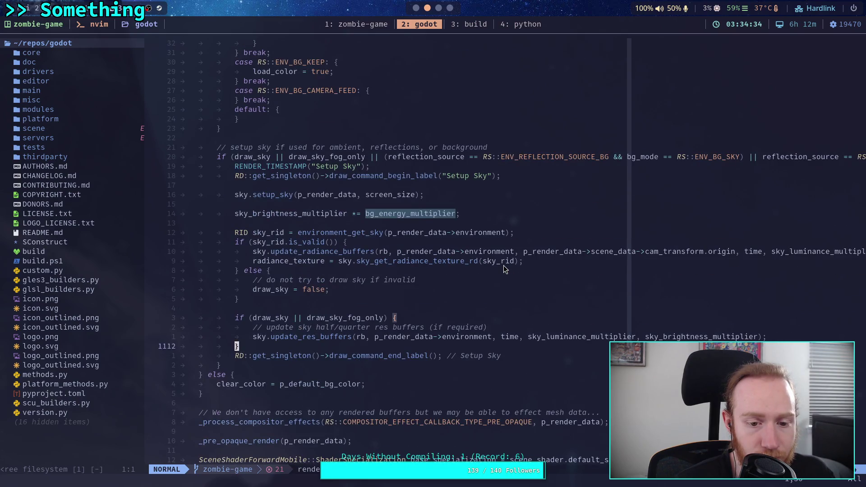
{"action": "scroll", "coordinate": [504, 269], "scroll_direction": "up", "scroll_amount": 8}
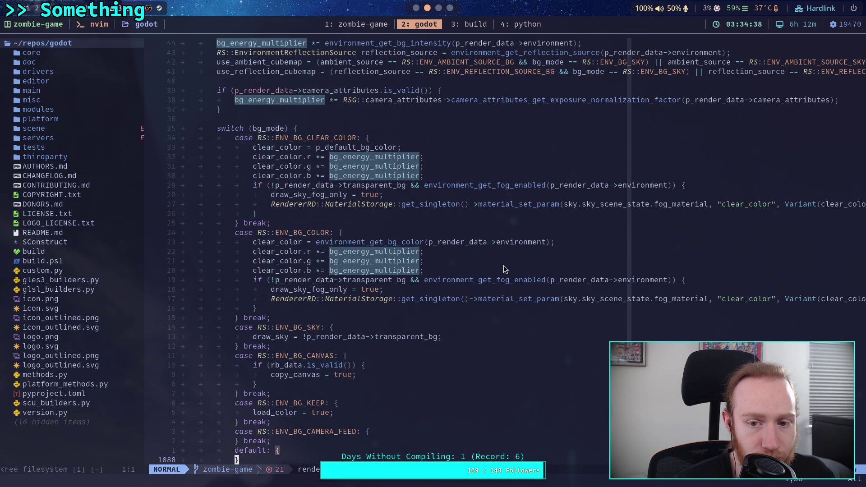
{"action": "scroll", "coordinate": [505, 270], "scroll_direction": "up", "scroll_amount": 4}
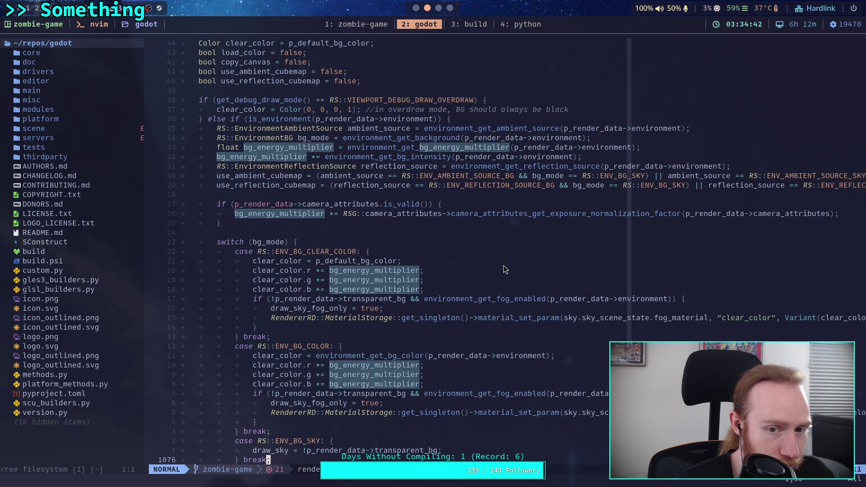
{"action": "scroll", "coordinate": [505, 269], "scroll_direction": "up", "scroll_amount": 4}
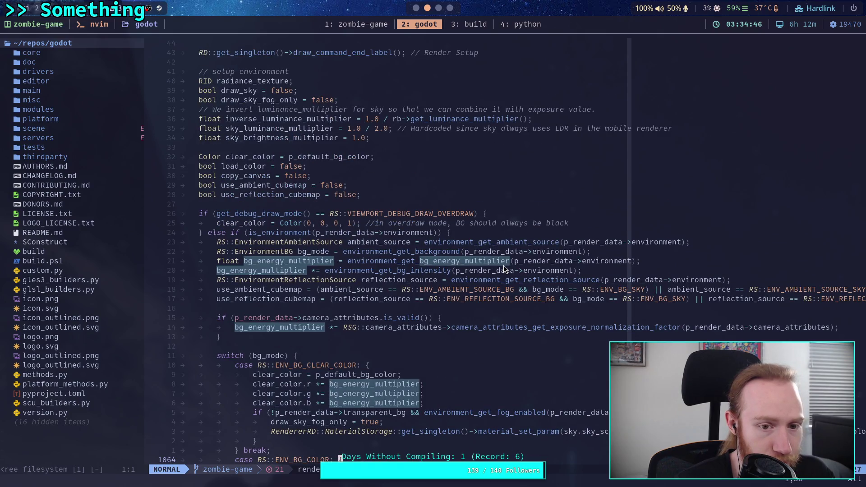
{"action": "scroll", "coordinate": [505, 270], "scroll_direction": "up", "scroll_amount": 3}
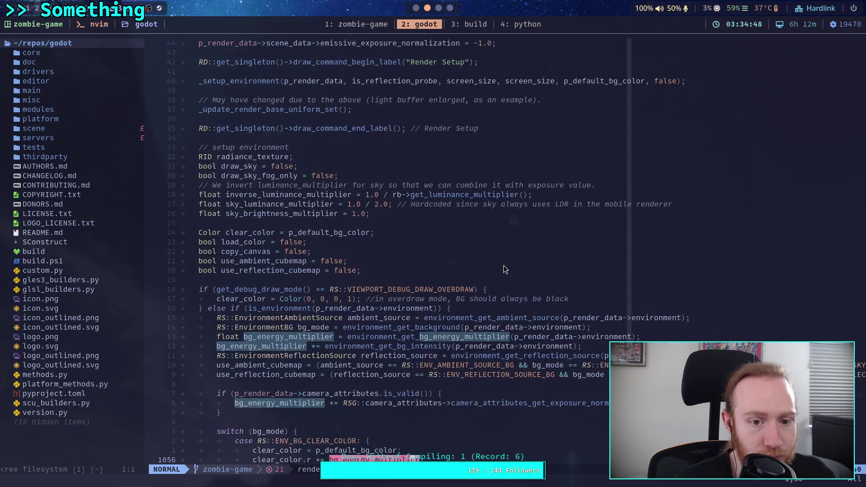
{"action": "scroll", "coordinate": [504, 270], "scroll_direction": "up", "scroll_amount": 5}
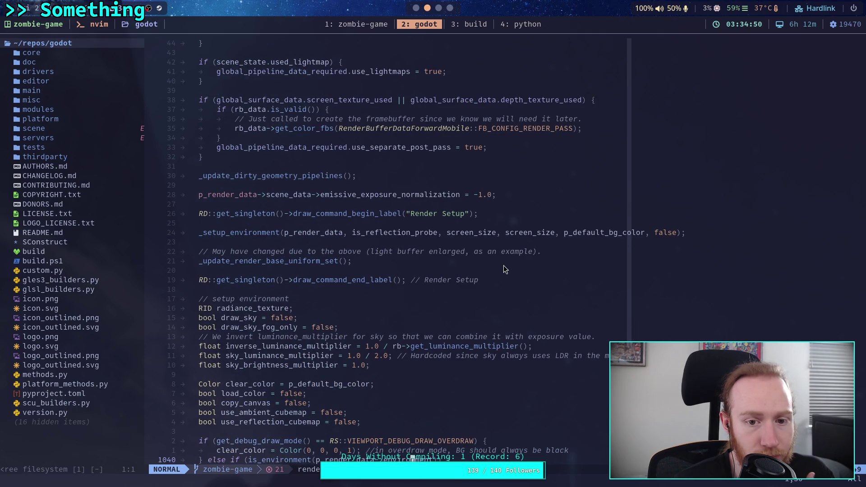
{"action": "scroll", "coordinate": [505, 269], "scroll_direction": "up", "scroll_amount": 5}
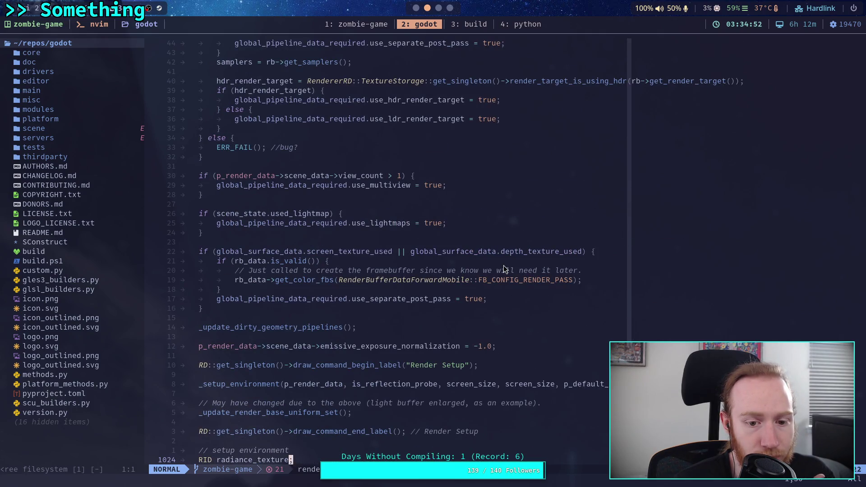
{"action": "scroll", "coordinate": [504, 269], "scroll_direction": "up", "scroll_amount": 15}
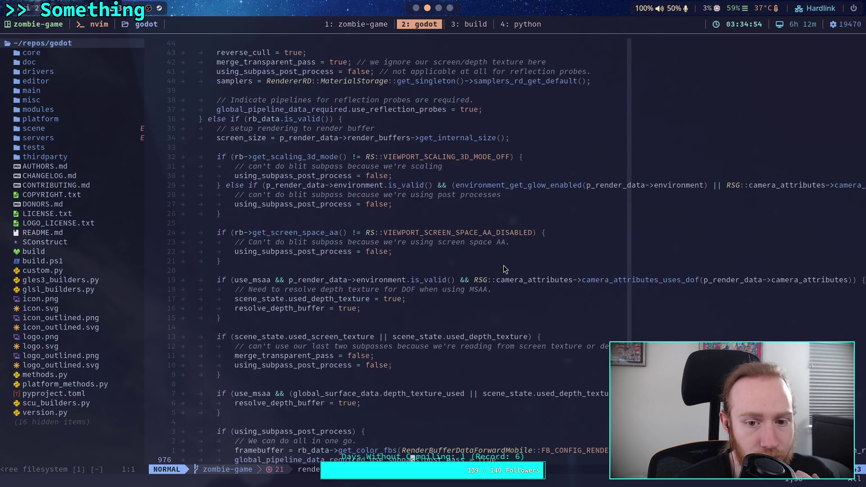
{"action": "scroll", "coordinate": [505, 269], "scroll_direction": "up", "scroll_amount": 15}
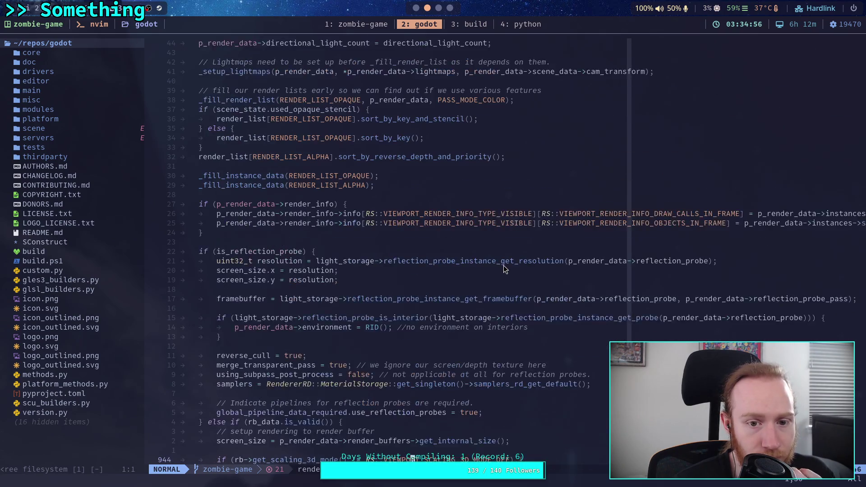
{"action": "scroll", "coordinate": [505, 270], "scroll_direction": "up", "scroll_amount": 4}
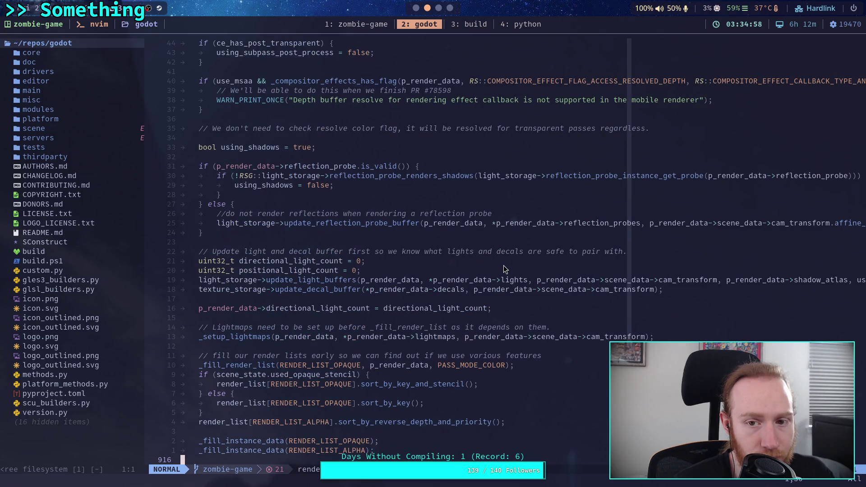
- Settle on the code scaling the sky background by its energy multiplier and return to Godot
{"action": "scroll", "coordinate": [504, 270], "scroll_direction": "down", "scroll_amount": 12}
{"action": "scroll", "coordinate": [504, 269], "scroll_direction": "down", "scroll_amount": 3}
{"action": "scroll", "coordinate": [505, 269], "scroll_direction": "down", "scroll_amount": 12}
{"action": "scroll", "coordinate": [503, 265], "scroll_direction": "down", "scroll_amount": 13}
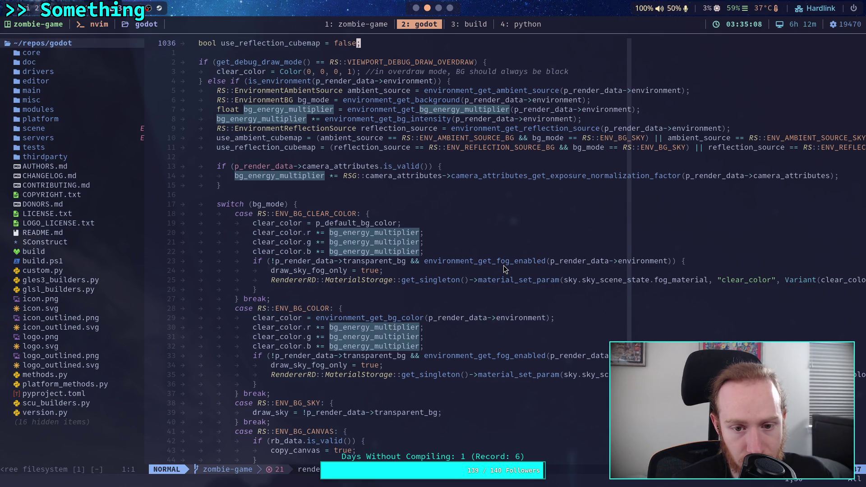
{"action": "scroll", "coordinate": [504, 265], "scroll_direction": "up", "scroll_amount": 2}
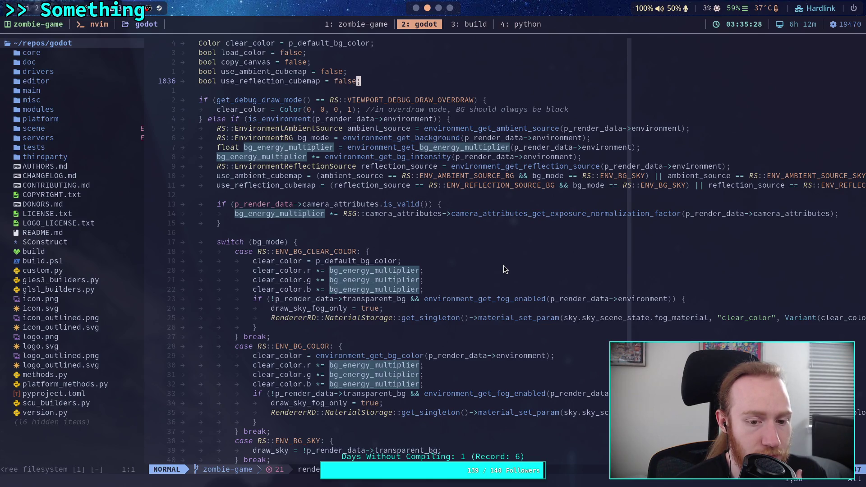
{"action": "key", "text": "alt+Tab"}
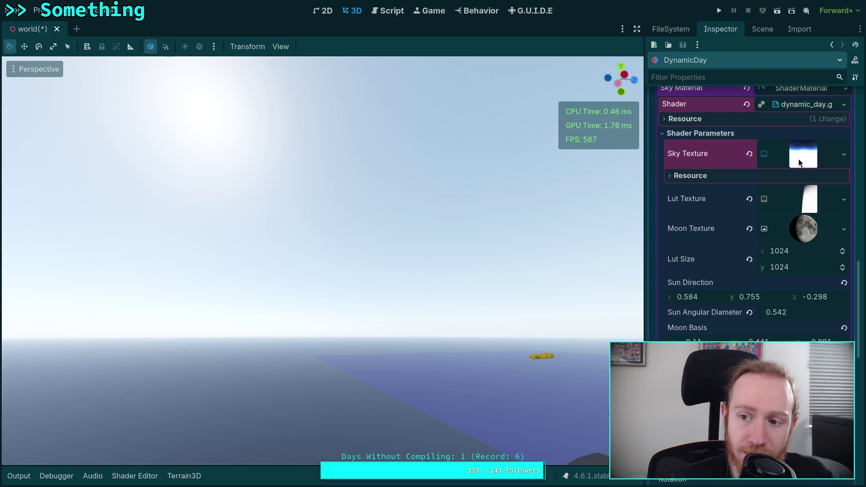
- Expand the TonemapEffect under Compositor Effects and uncheck Enabled to brighten the sky
{"action": "left_click", "coordinate": [797, 164]}
{"action": "left_click", "coordinate": [800, 163]}
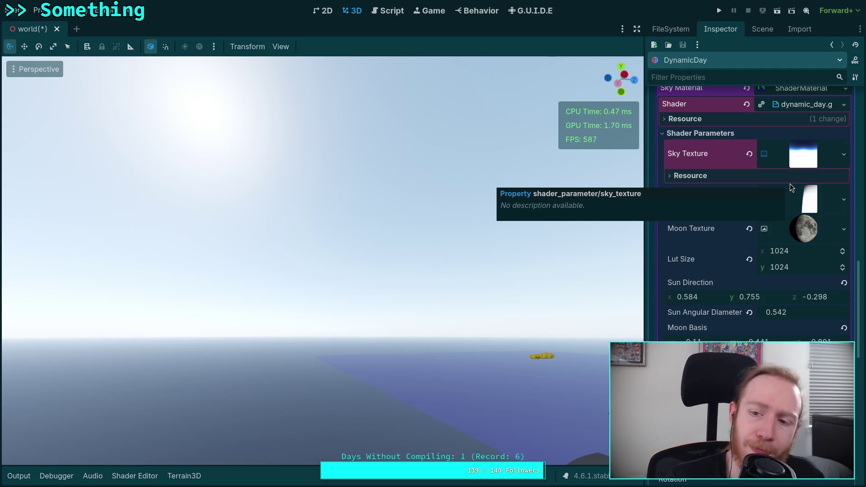
{"action": "scroll", "coordinate": [780, 248], "scroll_direction": "down", "scroll_amount": 10}
{"action": "scroll", "coordinate": [746, 262], "scroll_direction": "down", "scroll_amount": 4}
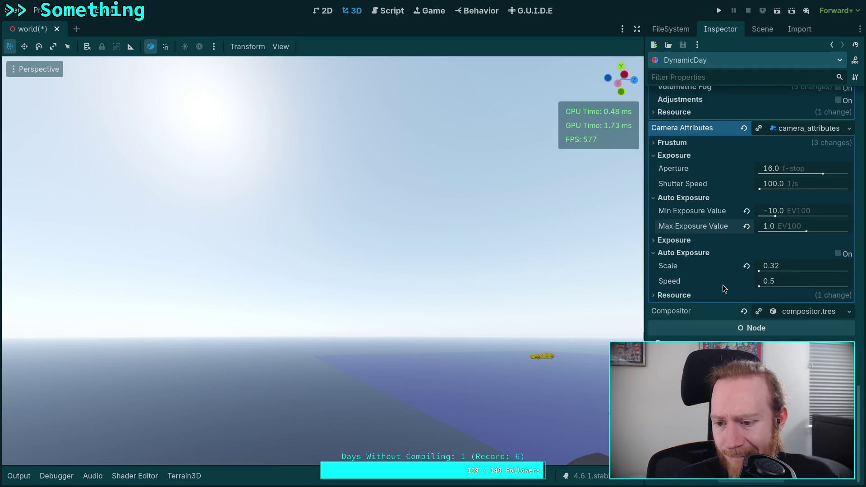
{"action": "scroll", "coordinate": [754, 318], "scroll_direction": "down", "scroll_amount": 4}
{"action": "left_click", "coordinate": [801, 265]}
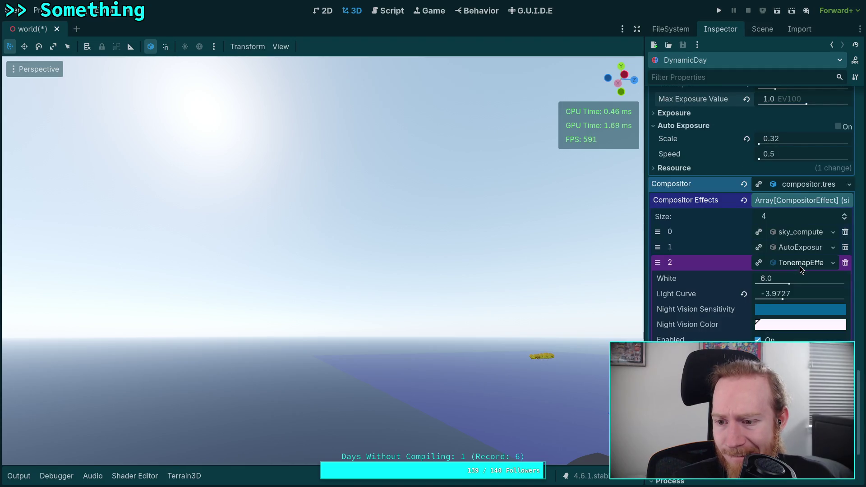
{"action": "left_click", "coordinate": [758, 340]}
- Swing the view down over the city and scroll back up toward WorldEnvironment
{"action": "mouse_move", "coordinate": [465, 299]}
{"action": "left_mouse_down"}
{"action": "mouse_move", "coordinate": [315, 458]}
{"action": "mouse_move", "coordinate": [464, 298]}
{"action": "mouse_move", "coordinate": [452, 280]}
{"action": "left_mouse_up"}
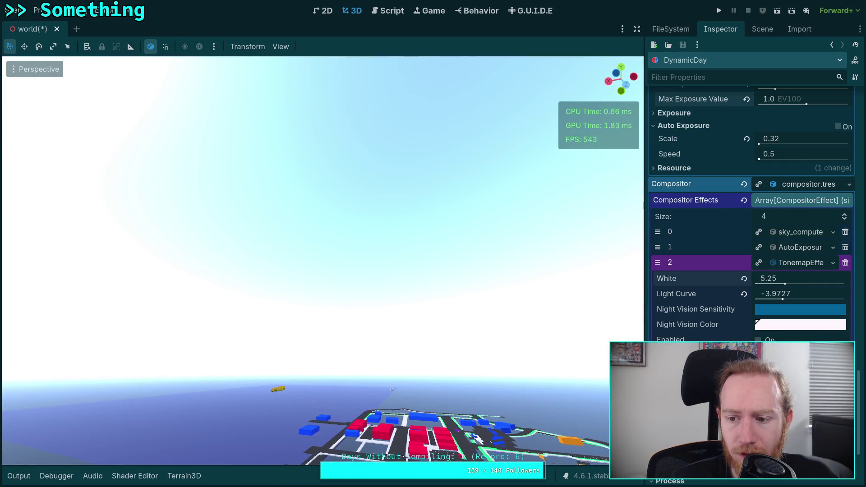
{"action": "left_click", "coordinate": [769, 232]}
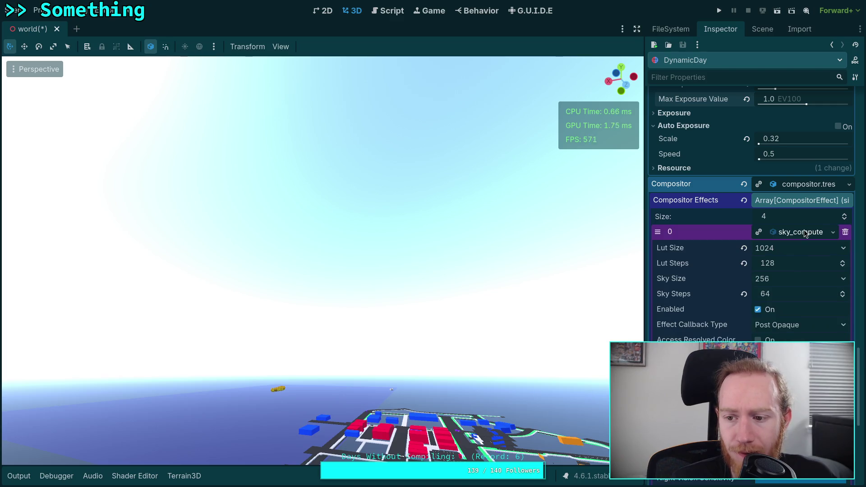
{"action": "left_click", "coordinate": [790, 236]}
{"action": "scroll", "coordinate": [732, 259], "scroll_direction": "up", "scroll_amount": 20}
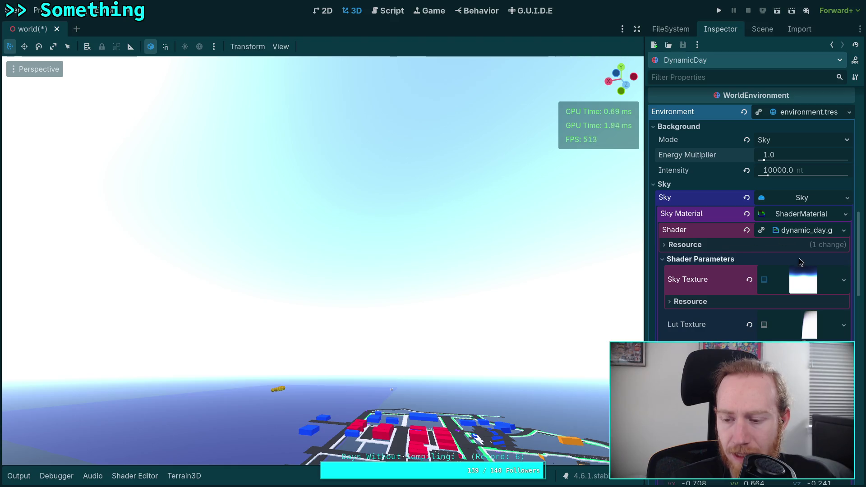
- Append * 0.25 to the COLOR line 265 of dynamic_day, then tilt toward the sun
{"action": "left_click", "coordinate": [803, 229]}
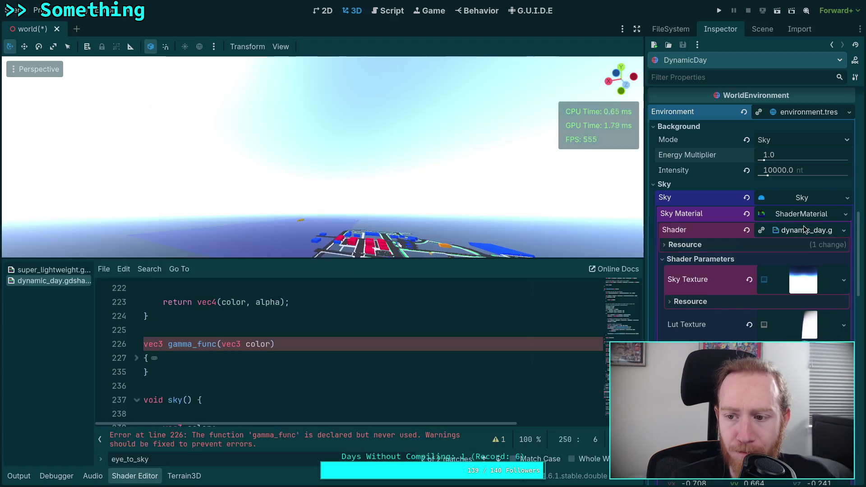
{"action": "scroll", "coordinate": [323, 347], "scroll_direction": "down", "scroll_amount": 8}
{"action": "scroll", "coordinate": [325, 348], "scroll_direction": "up", "scroll_amount": 3}
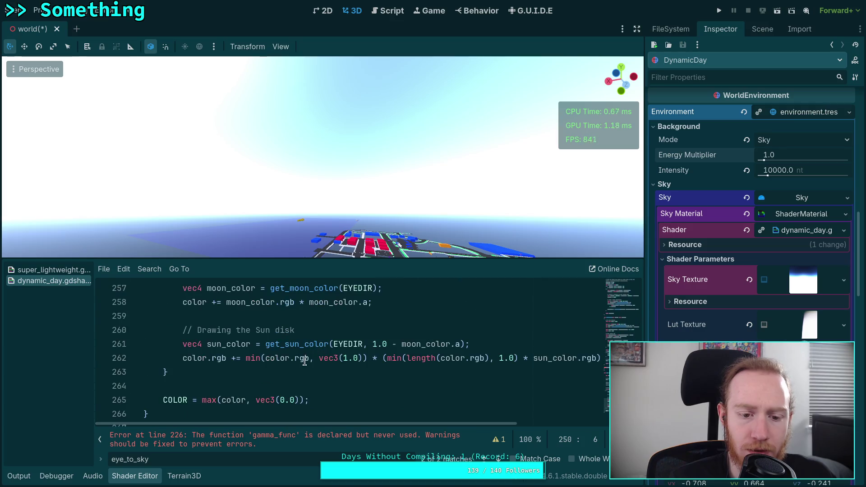
{"action": "scroll", "coordinate": [297, 374], "scroll_direction": "down", "scroll_amount": 1}
{"action": "left_click", "coordinate": [302, 358]}
{"action": "type", "text": "* 0.25"}
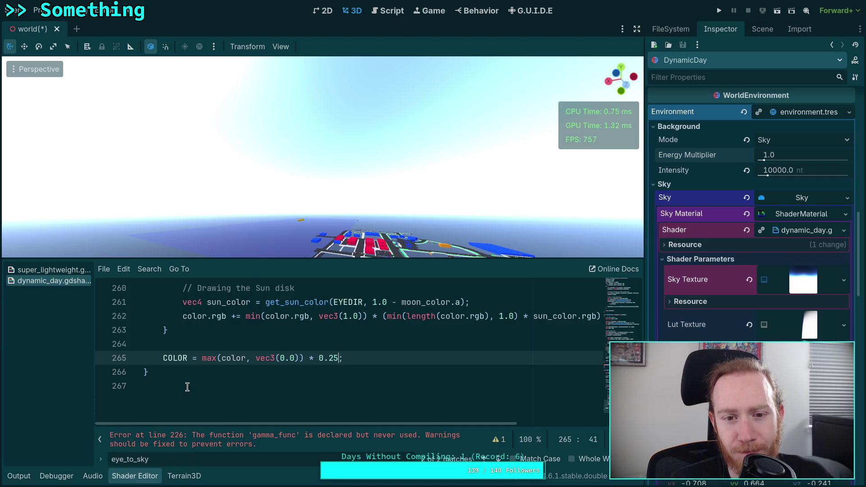
{"action": "left_click", "coordinate": [140, 479]}
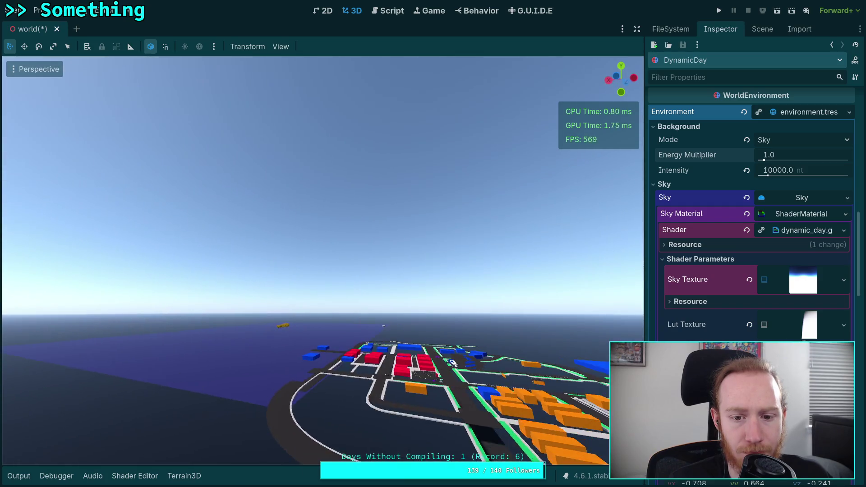
{"action": "mouse_move", "coordinate": [323, 262]}
{"action": "left_mouse_down"}
{"action": "mouse_move", "coordinate": [323, 212]}
{"action": "mouse_move", "coordinate": [320, 253]}
{"action": "left_mouse_up"}
{"action": "mouse_move", "coordinate": [315, 314]}
{"action": "left_mouse_down"}
{"action": "mouse_move", "coordinate": [327, 293]}
{"action": "mouse_move", "coordinate": [321, 315]}
{"action": "left_mouse_up"}
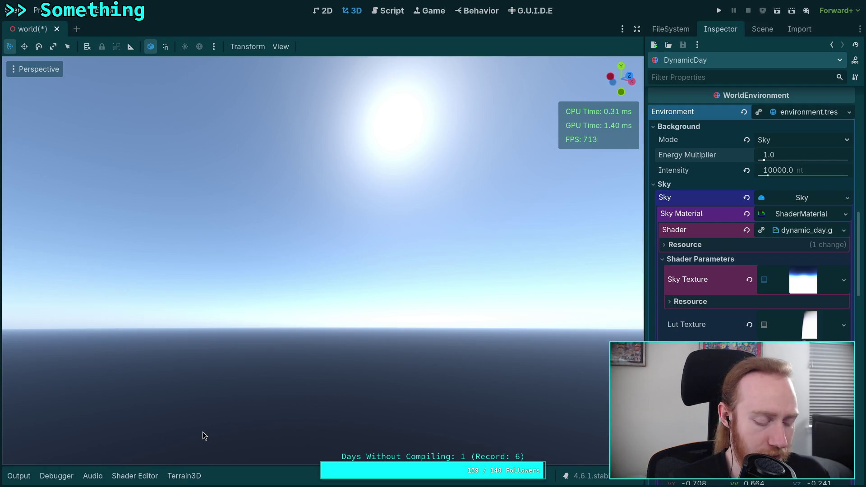
{"action": "key", "text": "super+3"}
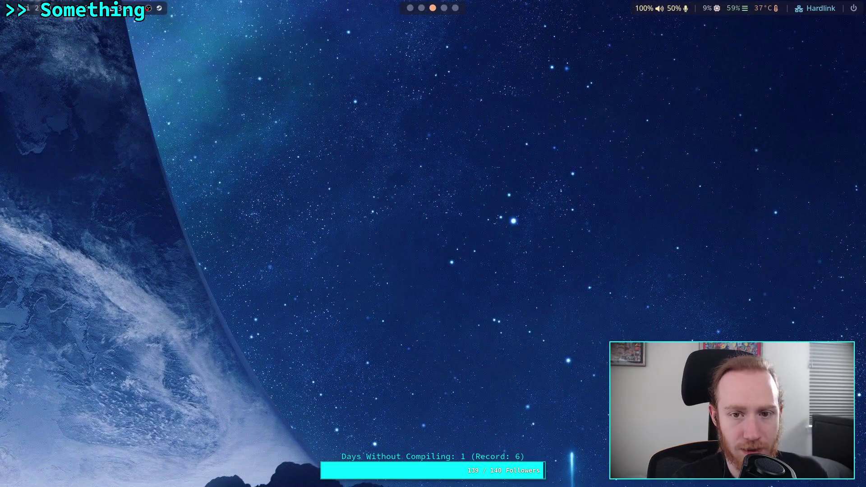
{"action": "key", "text": "super+4"}
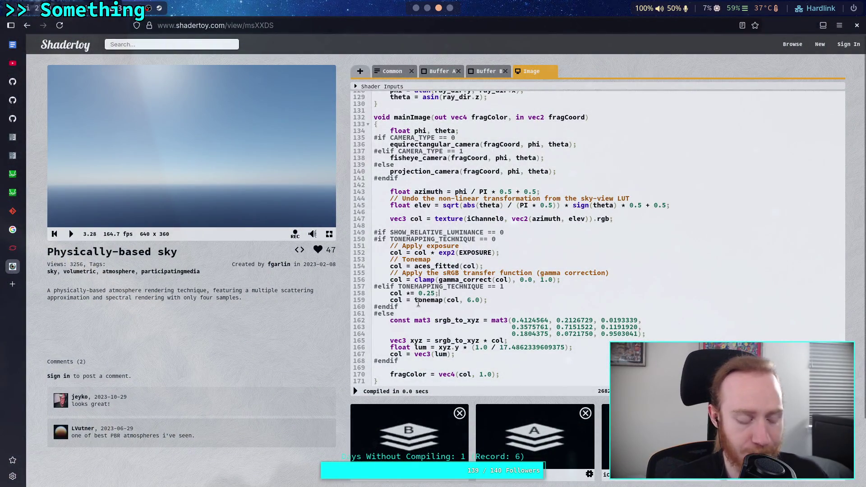
{"action": "key", "text": "super+2"}
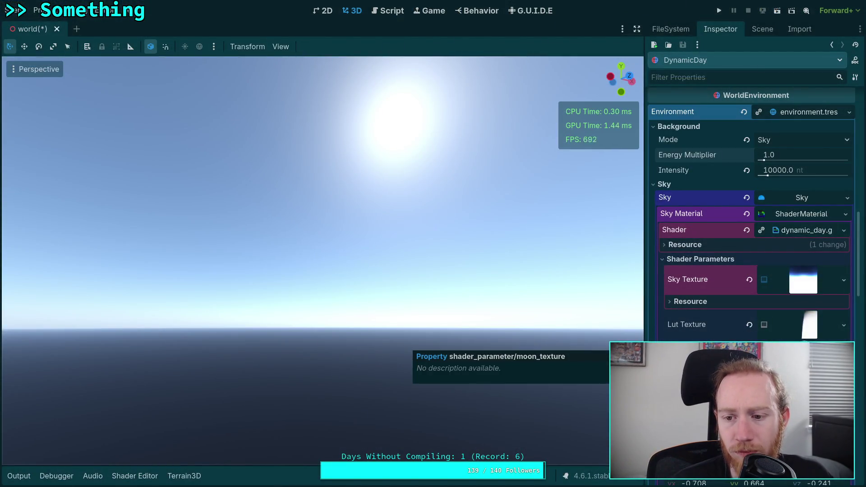
- Glance at the environment's Tonemap settings and scroll down to Compositor Effects
{"action": "scroll", "coordinate": [704, 361], "scroll_direction": "down", "scroll_amount": 5}
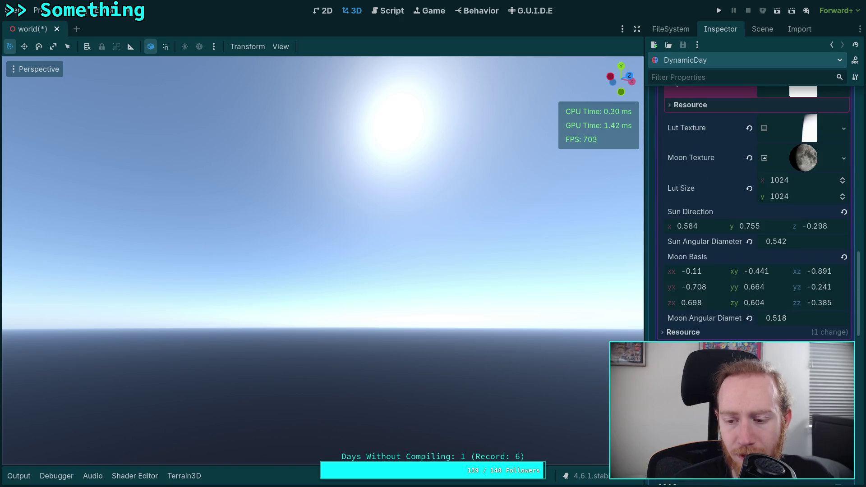
{"action": "scroll", "coordinate": [704, 357], "scroll_direction": "down", "scroll_amount": 1}
{"action": "scroll", "coordinate": [704, 356], "scroll_direction": "up", "scroll_amount": 3}
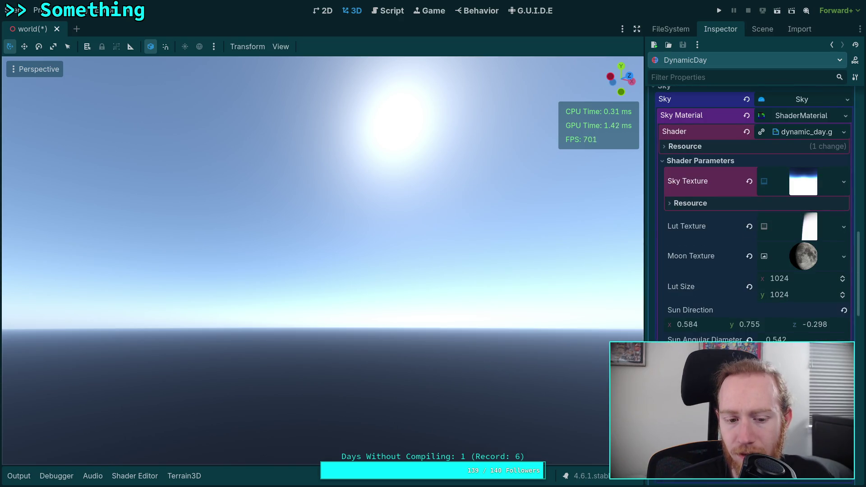
{"action": "scroll", "coordinate": [704, 316], "scroll_direction": "down", "scroll_amount": 10}
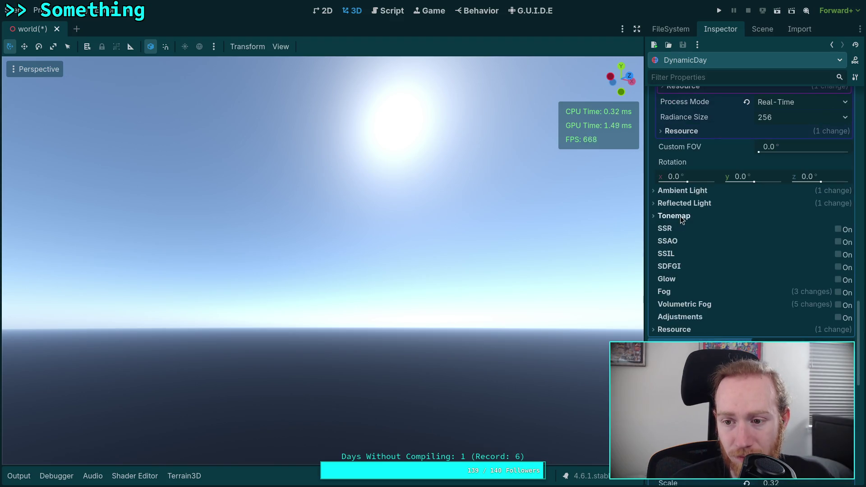
{"action": "left_click", "coordinate": [685, 217]}
{"action": "left_click", "coordinate": [695, 218]}
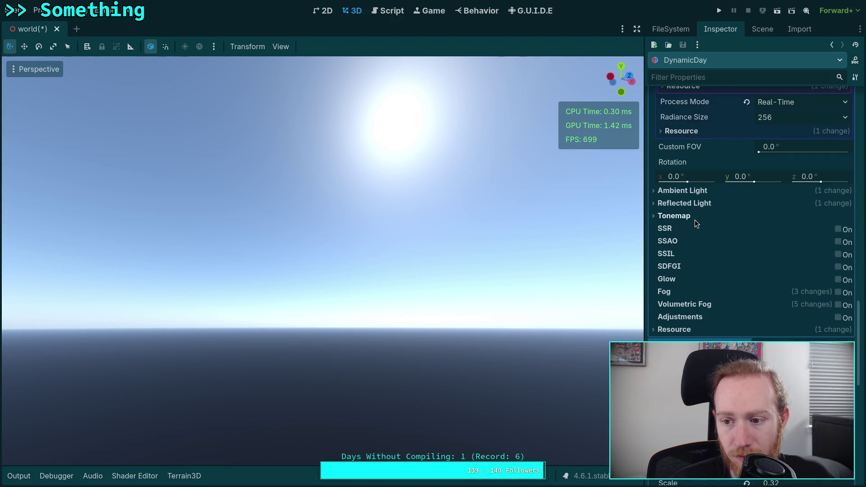
{"action": "scroll", "coordinate": [724, 304], "scroll_direction": "down", "scroll_amount": 4}
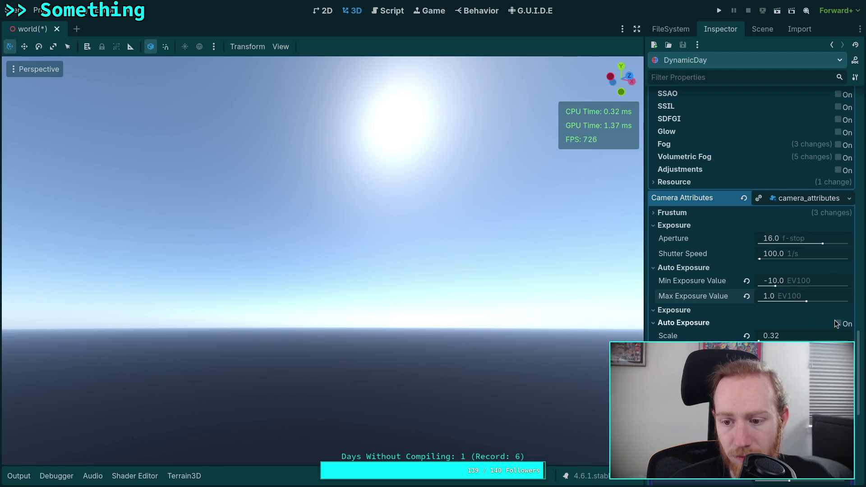
{"action": "scroll", "coordinate": [711, 302], "scroll_direction": "down", "scroll_amount": 3}
{"action": "scroll", "coordinate": [711, 303], "scroll_direction": "down", "scroll_amount": 3}
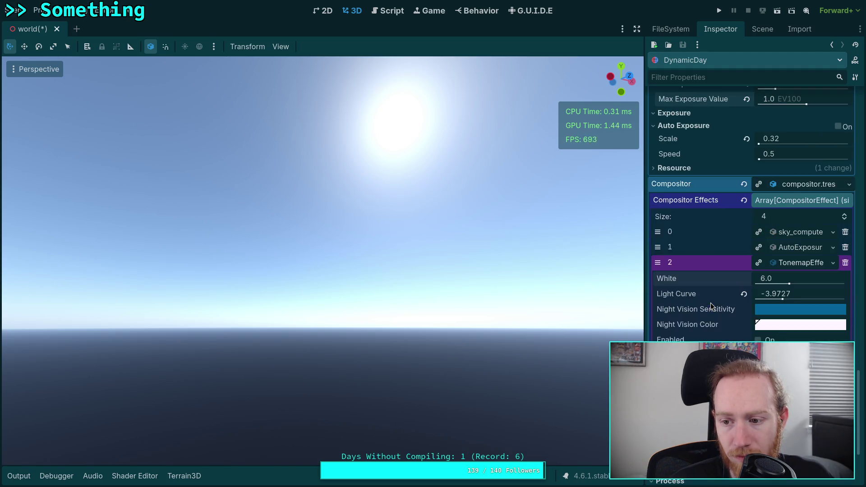
- Toggle the TonemapEffect on and off to compare the sky, leaving it disabled
{"action": "left_click", "coordinate": [758, 340]}
{"action": "left_click", "coordinate": [758, 339]}
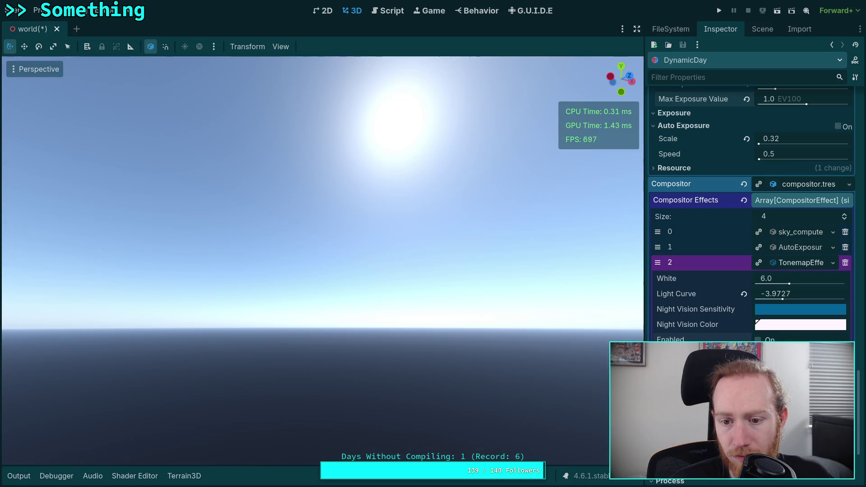
{"action": "left_click", "coordinate": [758, 340]}
{"action": "left_click", "coordinate": [758, 340]}
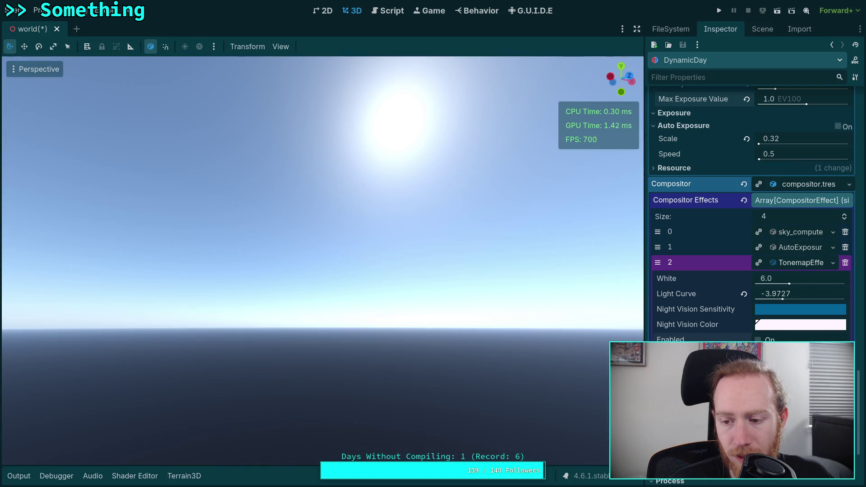
{"action": "left_click", "coordinate": [758, 340]}
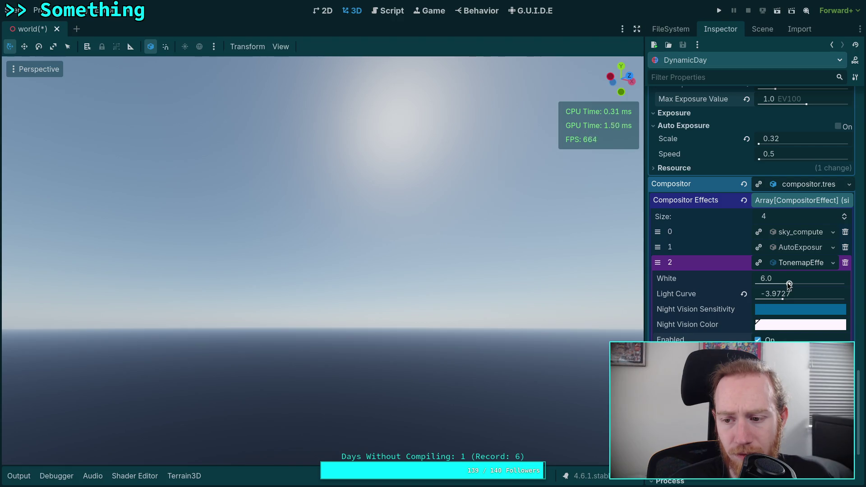
{"action": "left_click", "coordinate": [758, 340]}
{"action": "left_click", "coordinate": [758, 340]}
{"action": "left_click", "coordinate": [758, 340]}
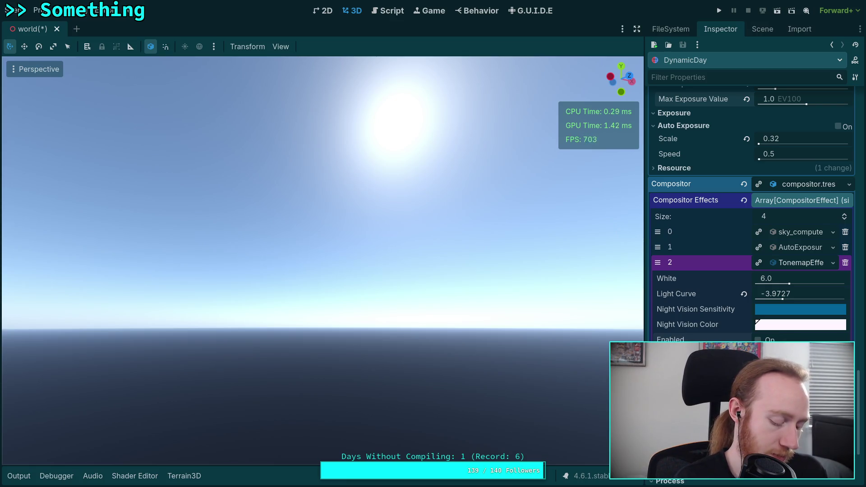
{"action": "key", "text": "alt+Tab"}
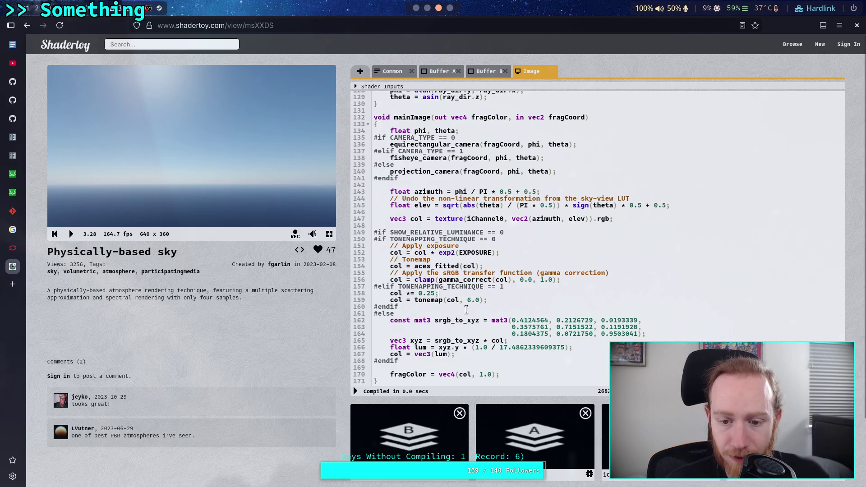
- Step the line-159 tonemap value through 1.0, 2.0, 3.0, 4.0, 5.0 to 6.0, recompiling each time
{"action": "double_click", "coordinate": [468, 303]}
{"action": "type", "text": "1"}
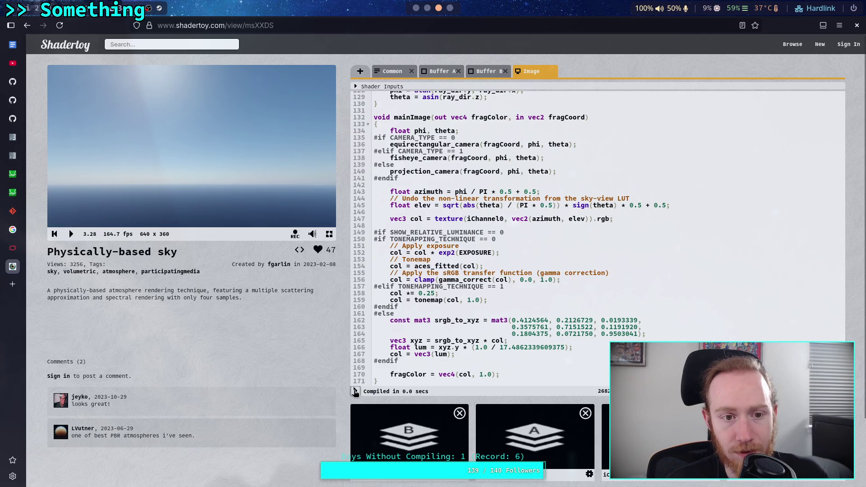
{"action": "left_click", "coordinate": [355, 392]}
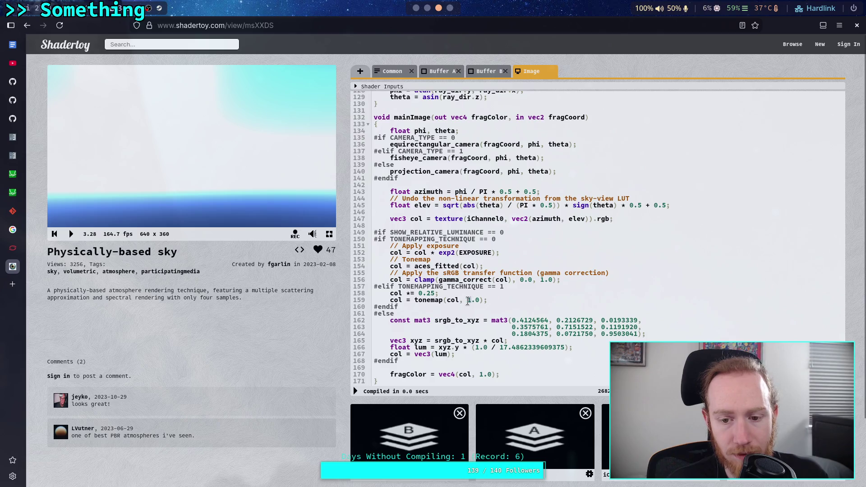
{"action": "left_click", "coordinate": [355, 391]}
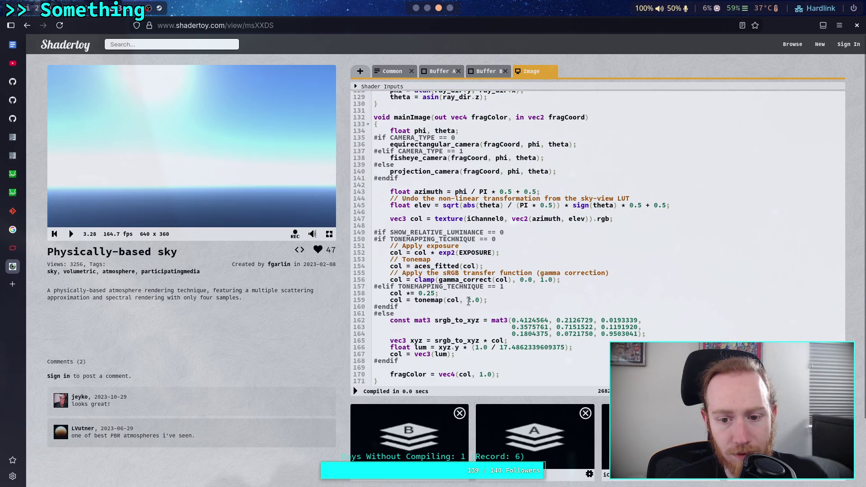
{"action": "left_click", "coordinate": [355, 392]}
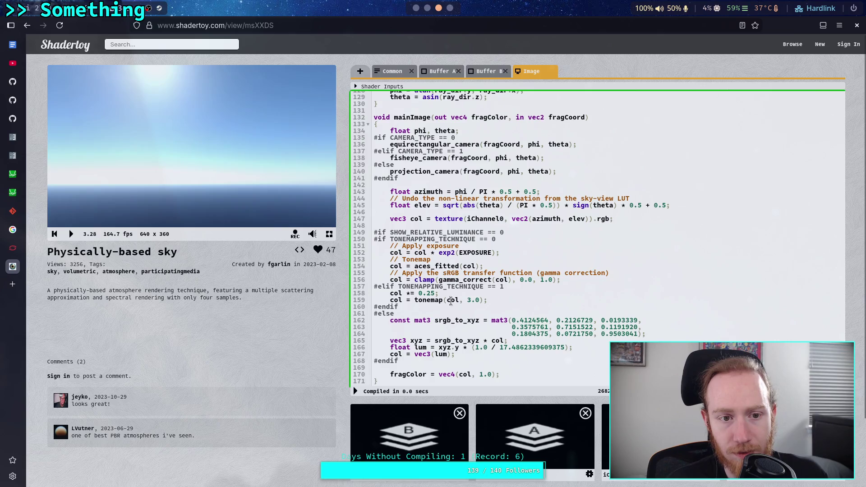
{"action": "type", "text": "4"}
{"action": "left_click", "coordinate": [355, 391]}
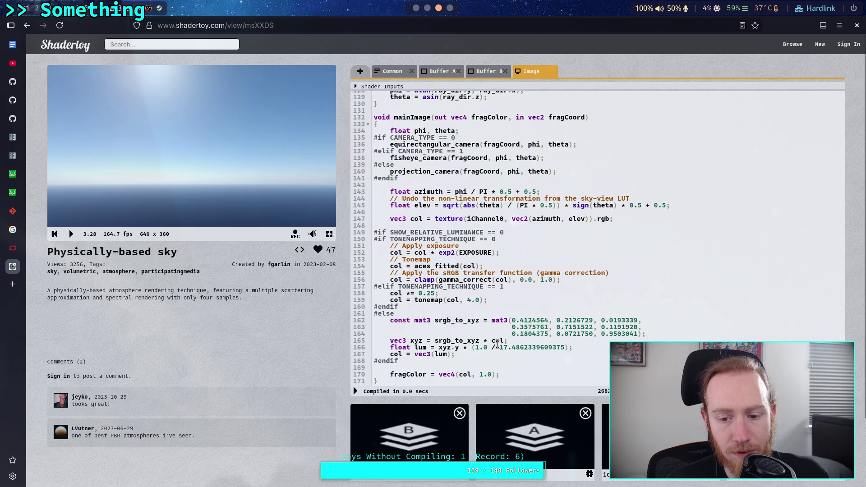
{"action": "type", "text": "5"}
{"action": "left_click", "coordinate": [355, 391]}
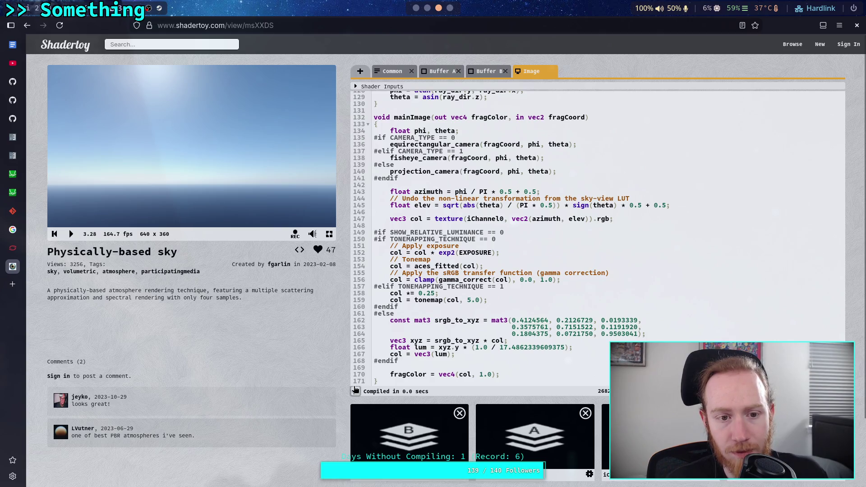
{"action": "type", "text": "6"}
{"action": "left_click", "coordinate": [355, 392]}
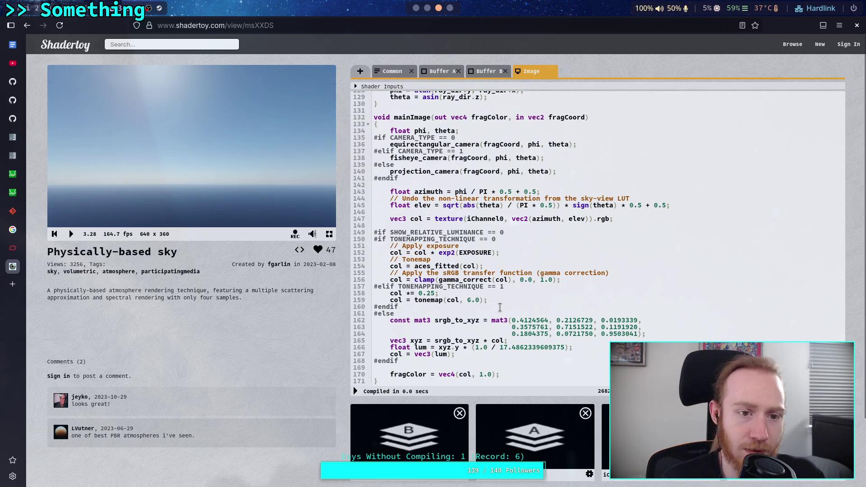
{"action": "key", "text": "alt+Tab"}
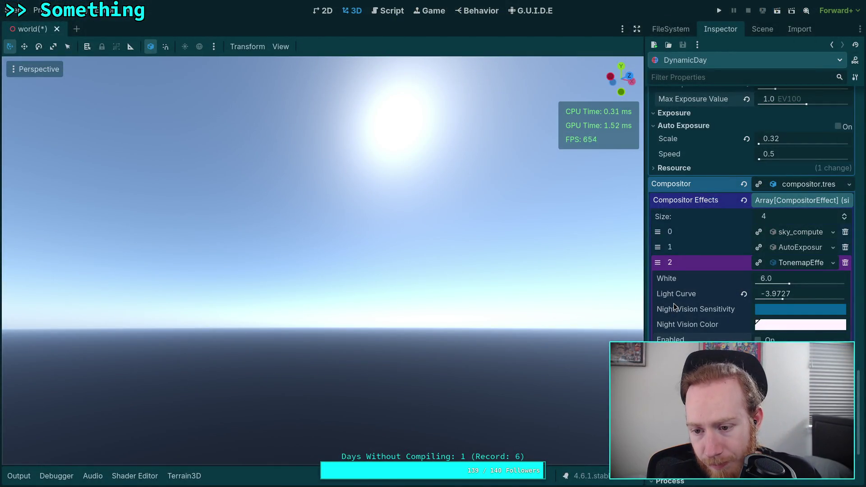
- Re-enable the TonemapEffect and drag its White value down to 1.21
{"action": "mouse_move", "coordinate": [684, 281]}
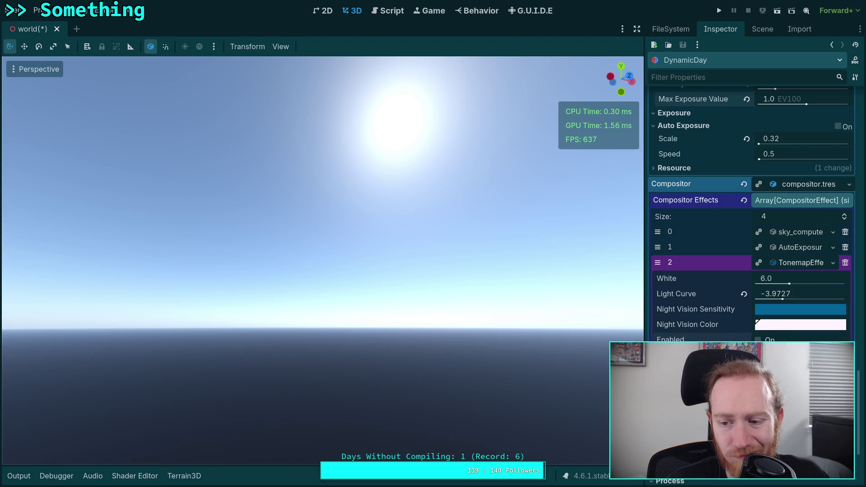
{"action": "left_click", "coordinate": [758, 340]}
{"action": "left_click_drag", "start_coordinate": [790, 284], "coordinate": [762, 283]}
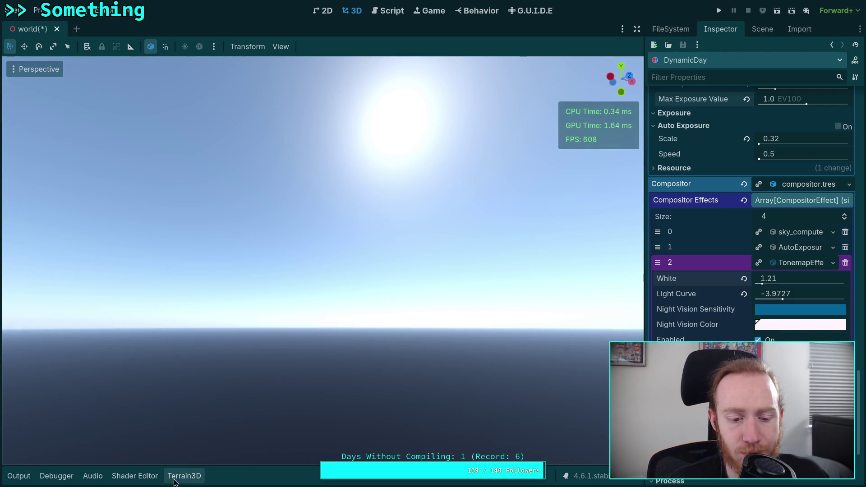
{"action": "left_click", "coordinate": [157, 479]}
- Delete the * 0.25 multiplier from line 265 of the sky shader and save the scene
{"action": "left_click_drag", "start_coordinate": [305, 358], "coordinate": [333, 359]}
{"action": "key", "text": "Delete"}
{"action": "key", "text": "Delete"}
{"action": "key", "text": "Delete"}
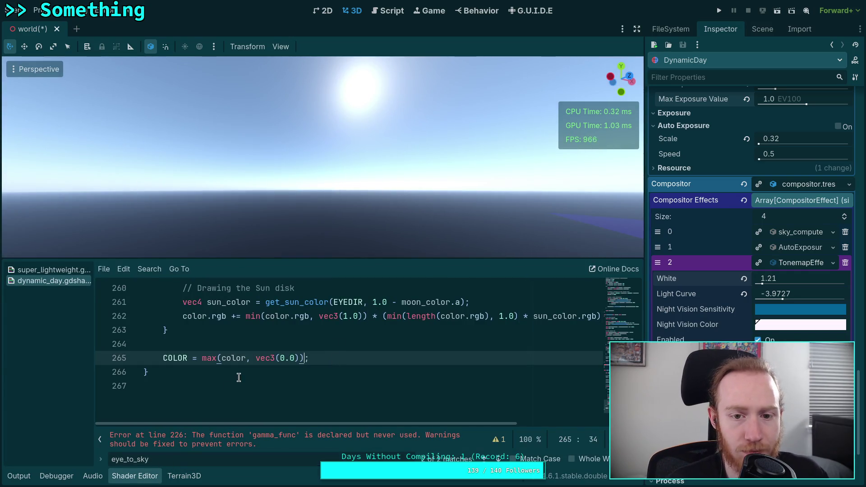
{"action": "key", "text": "ctrl+s"}
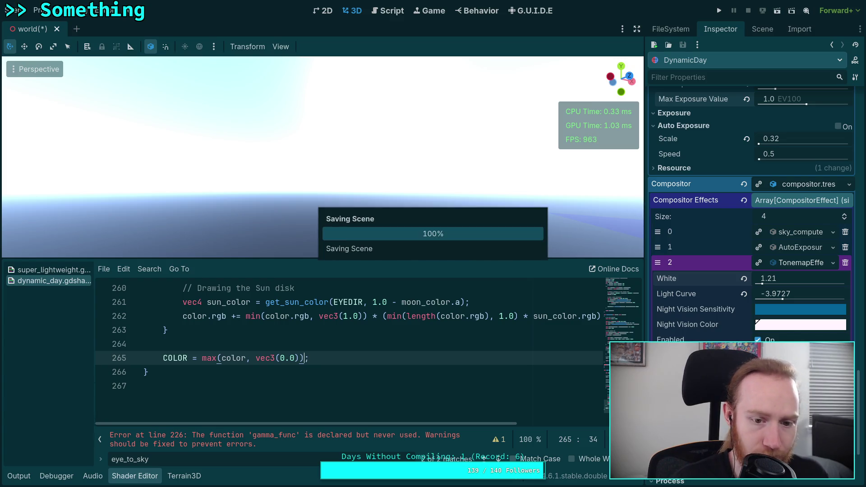
{"action": "left_click", "coordinate": [146, 478]}
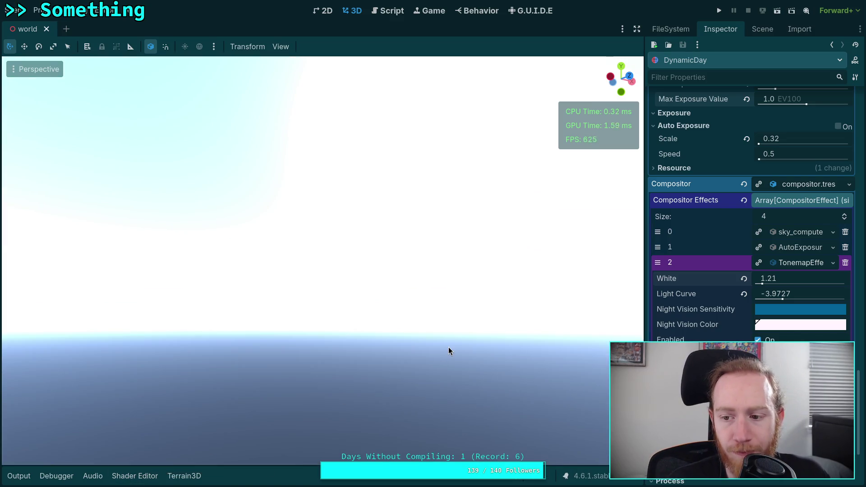
- Raise the TonemapEffect White value to 2.71 and turn the view down toward the city
{"action": "mouse_move", "coordinate": [763, 279]}
{"action": "left_mouse_down"}
{"action": "mouse_move", "coordinate": [821, 278]}
{"action": "mouse_move", "coordinate": [771, 279]}
{"action": "left_mouse_up"}
{"action": "left_click_drag", "start_coordinate": [399, 277], "coordinate": [456, 325]}
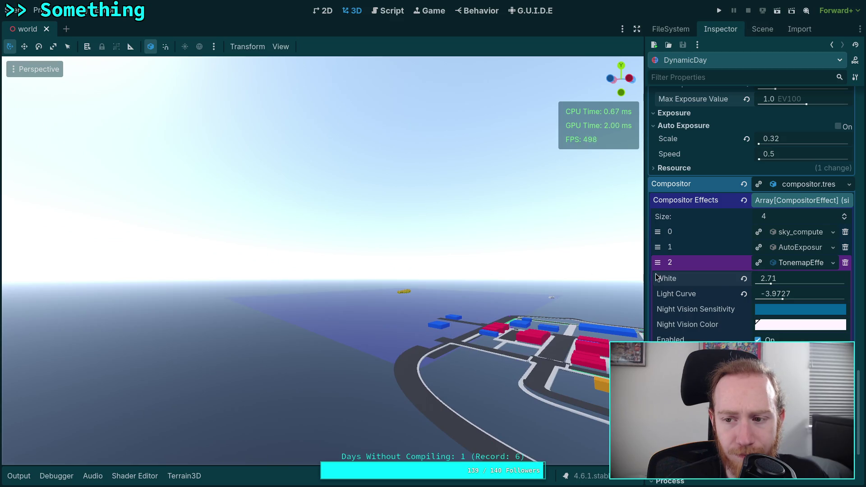
{"action": "scroll", "coordinate": [713, 280], "scroll_direction": "up", "scroll_amount": 20}
{"action": "scroll", "coordinate": [713, 278], "scroll_direction": "up", "scroll_amount": 8}
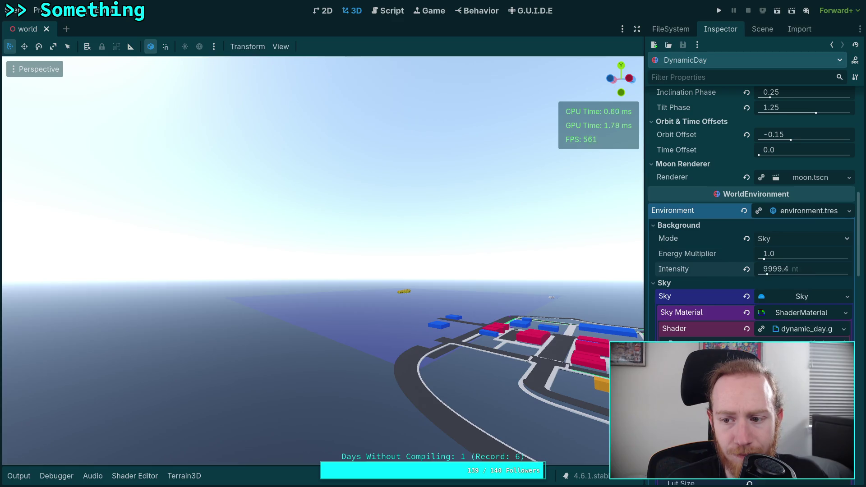
- Try sky background Intensity values of 5000 and 1000 nt while flying down into the city
{"action": "left_click_drag", "start_coordinate": [768, 274], "coordinate": [776, 276]}
{"action": "left_click", "coordinate": [783, 269]}
{"action": "type", "text": "5000"}
{"action": "key", "text": "Return"}
{"action": "type", "text": "1000"}
{"action": "key", "text": "Return"}
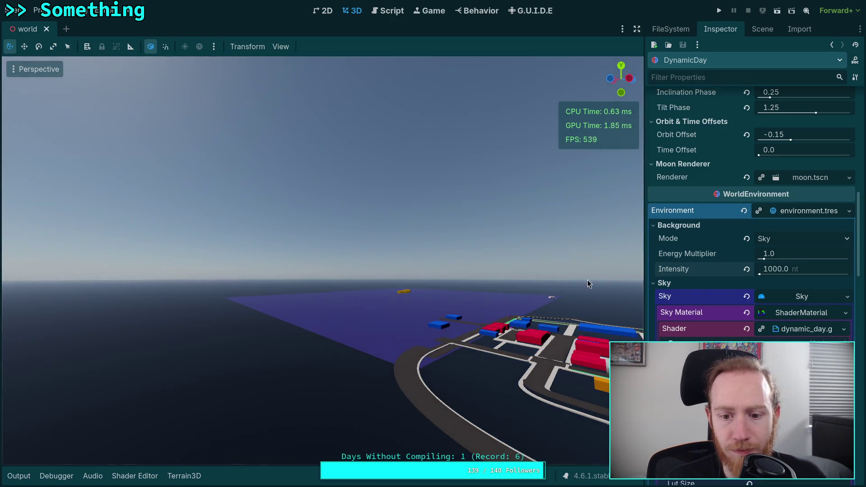
{"action": "key", "text": "w"}
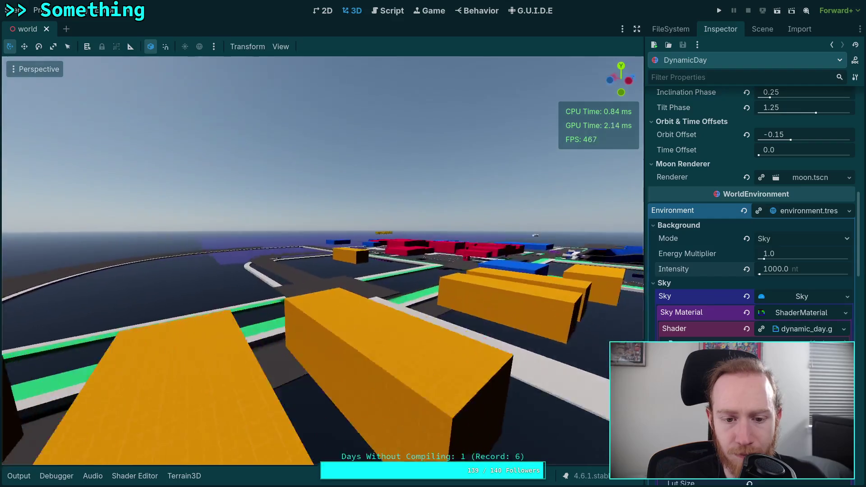
{"action": "key", "text": "w"}
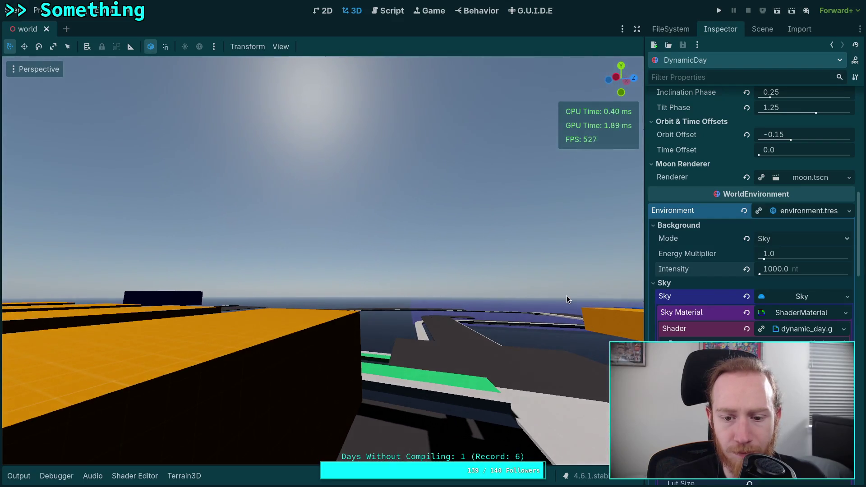
{"action": "right_click", "coordinate": [568, 300]}
- Try 5000 and 20000 nt, then revert Intensity to the default 30000 and fly through the city
{"action": "left_click", "coordinate": [794, 274]}
{"action": "left_click", "coordinate": [769, 270]}
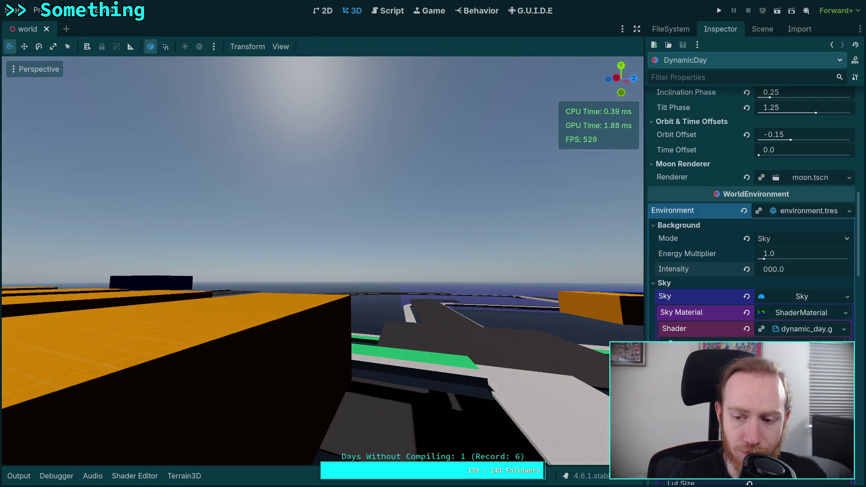
{"action": "key", "text": "Return"}
{"action": "left_click", "coordinate": [794, 269]}
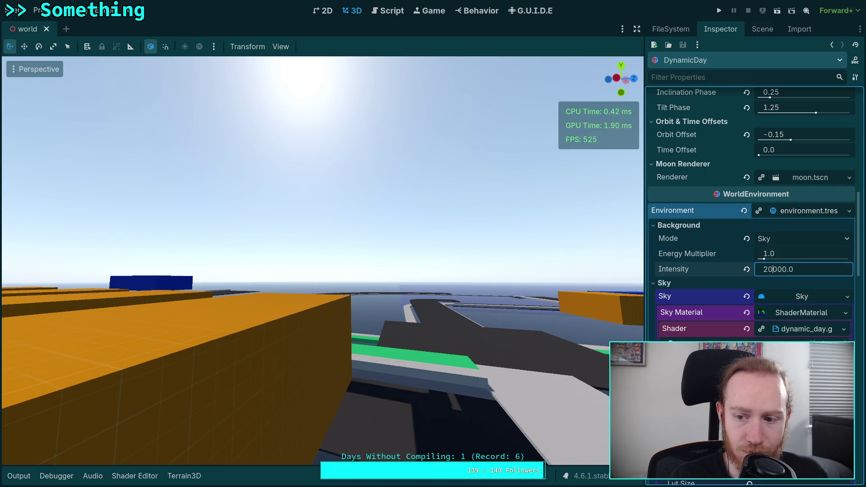
{"action": "key", "text": "Return"}
{"action": "left_click", "coordinate": [747, 269]}
{"action": "key", "text": "w"}
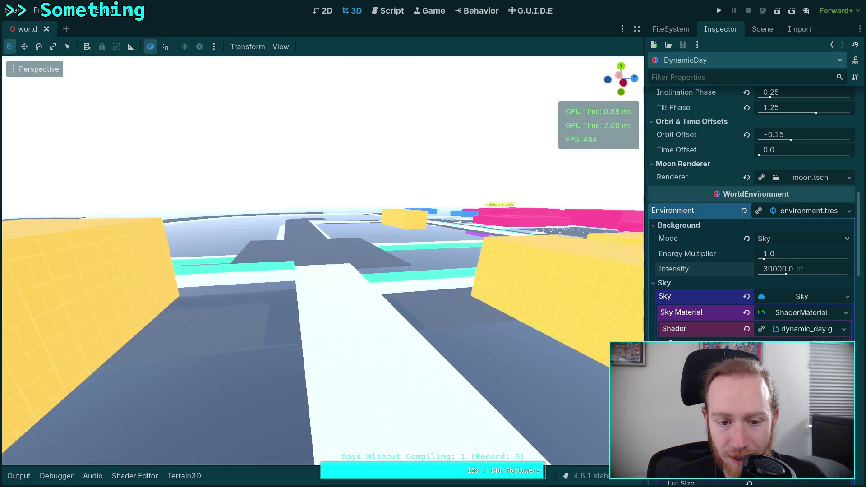
{"action": "key", "text": "e"}
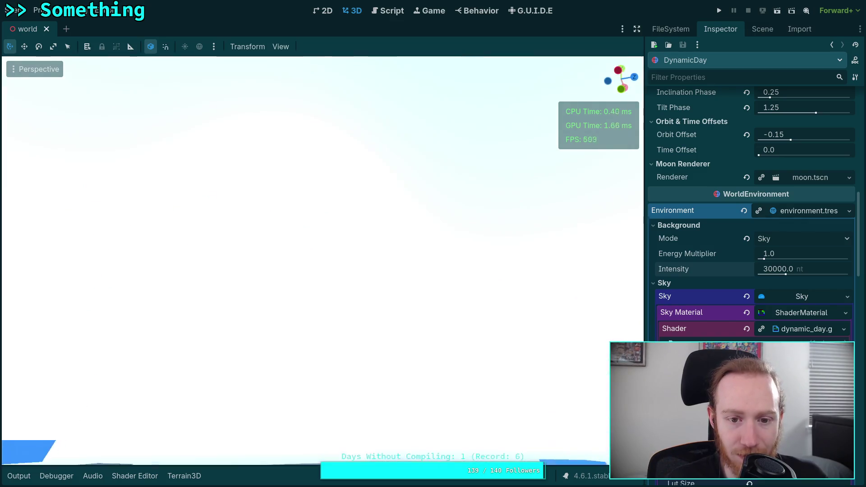
{"action": "key", "text": "w"}
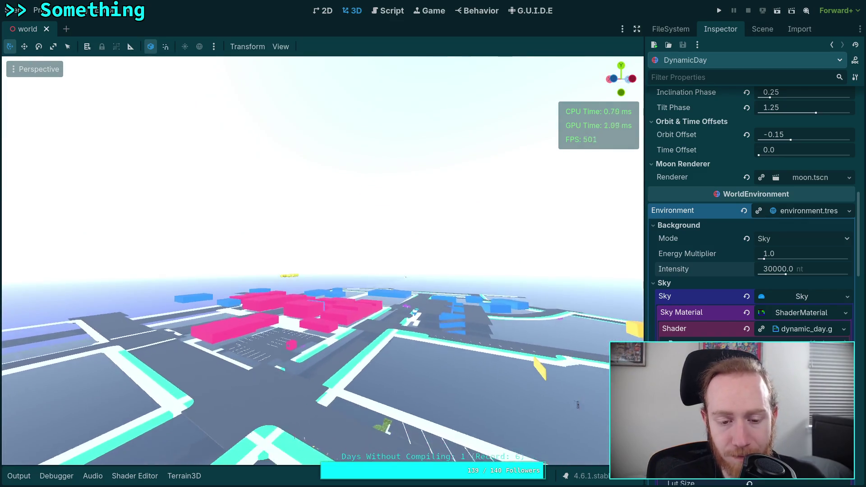
{"action": "key", "text": "w"}
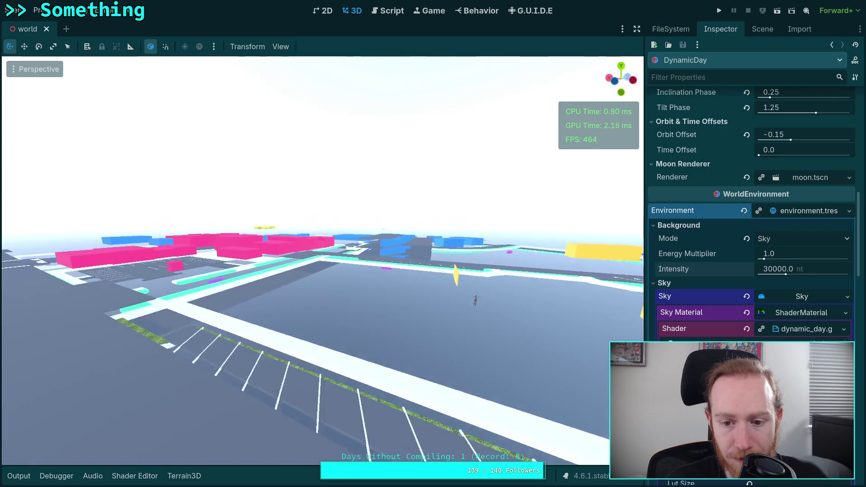
{"action": "scroll", "coordinate": [735, 325], "scroll_direction": "down", "scroll_amount": 5}
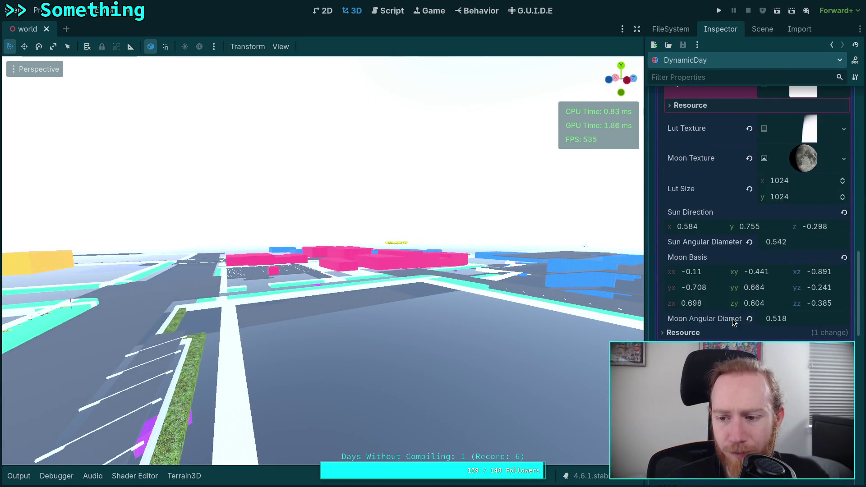
- Reset the Max Exposure Value to its default 10.0
{"action": "scroll", "coordinate": [700, 329], "scroll_direction": "down", "scroll_amount": 2}
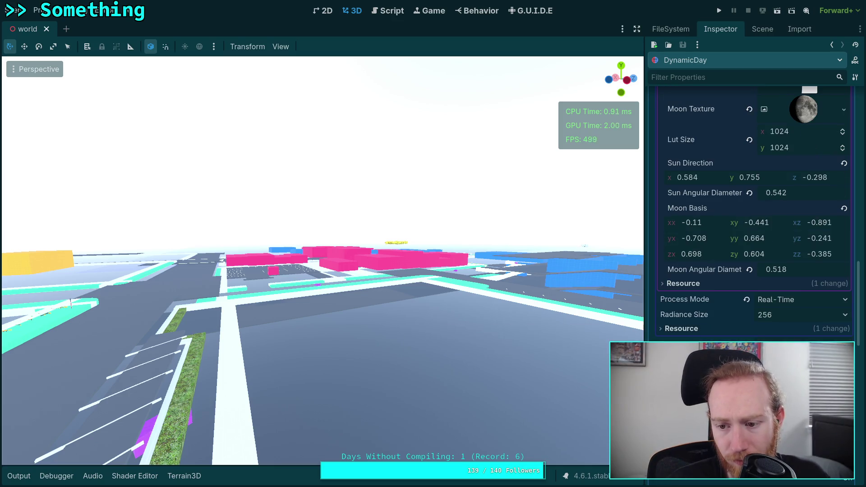
{"action": "scroll", "coordinate": [700, 328], "scroll_direction": "up", "scroll_amount": 3}
{"action": "scroll", "coordinate": [700, 328], "scroll_direction": "up", "scroll_amount": 6}
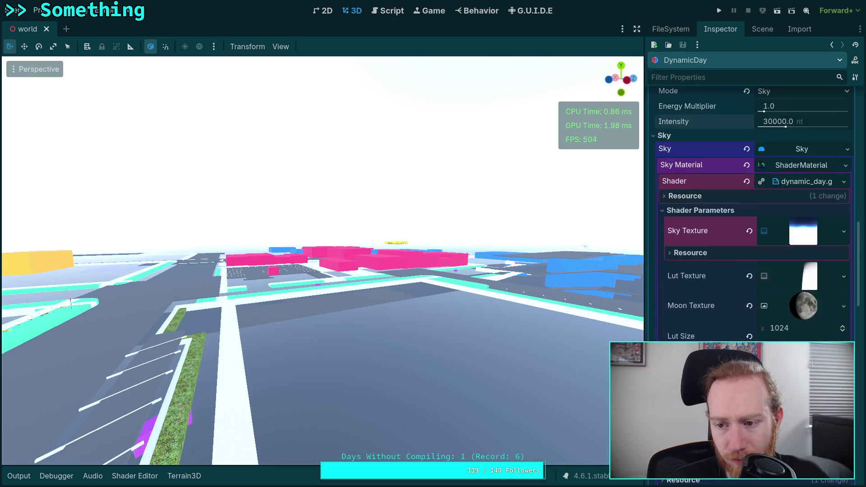
{"action": "scroll", "coordinate": [700, 328], "scroll_direction": "down", "scroll_amount": 7}
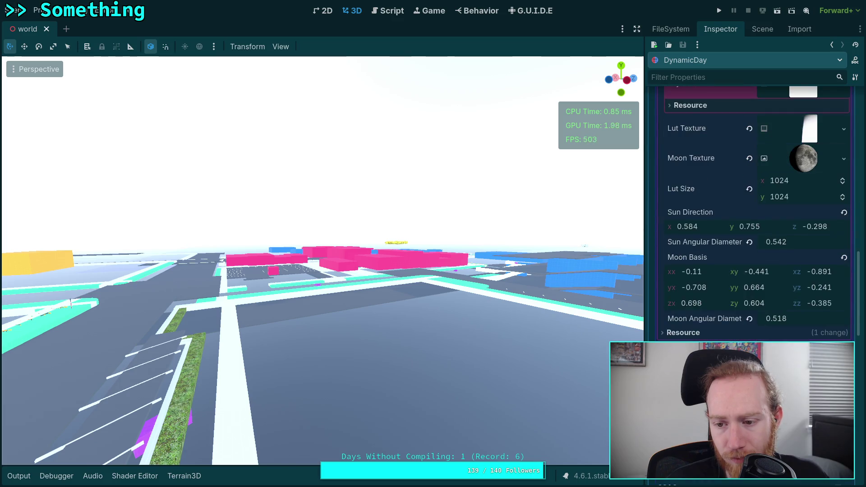
{"action": "scroll", "coordinate": [708, 330], "scroll_direction": "down", "scroll_amount": 15}
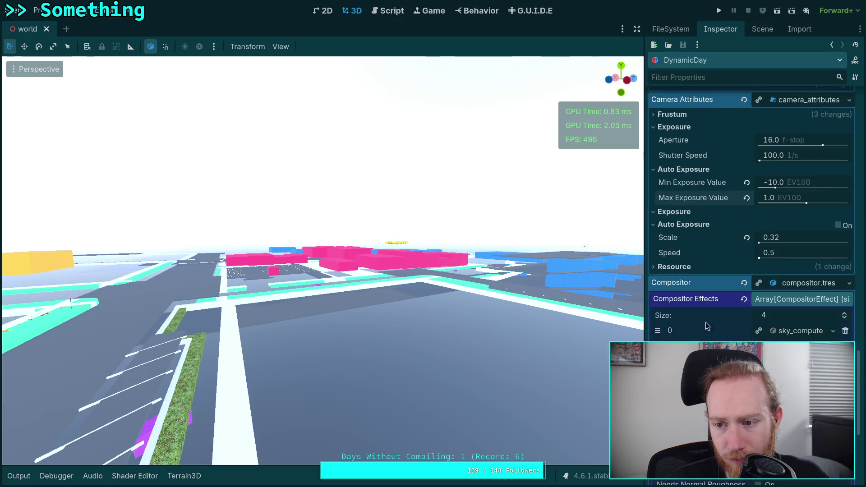
{"action": "left_click", "coordinate": [747, 198]}
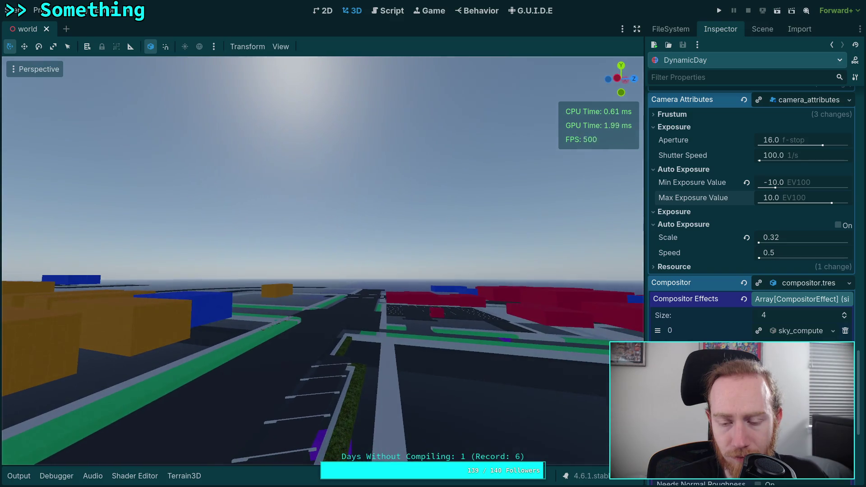
- Toggle the TonemapEffect off and back on, then revert its White value to 6.0
{"action": "scroll", "coordinate": [684, 315], "scroll_direction": "down", "scroll_amount": 5}
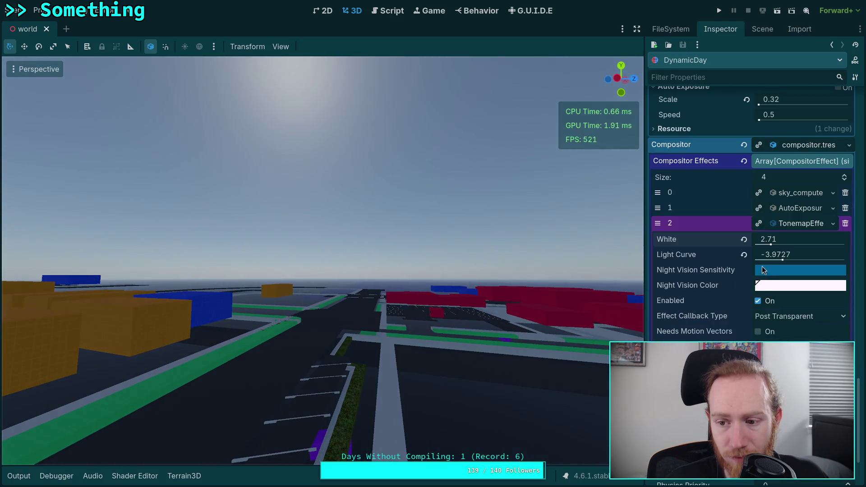
{"action": "left_click", "coordinate": [759, 302]}
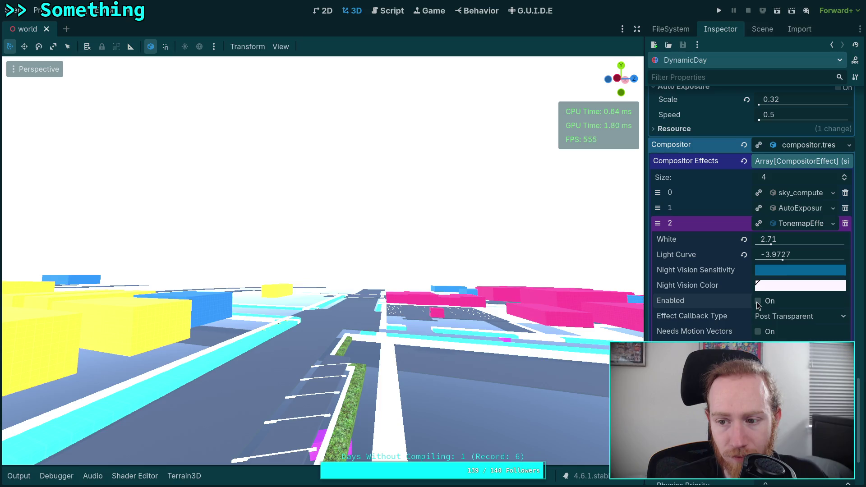
{"action": "left_click", "coordinate": [759, 301]}
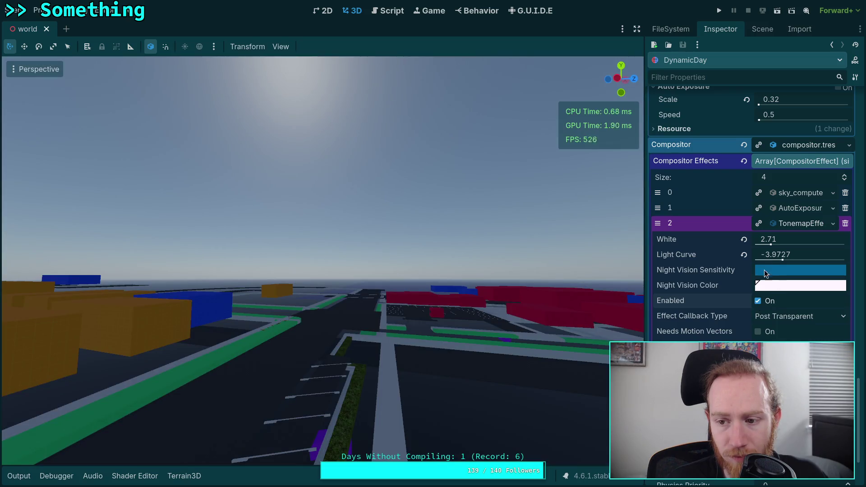
{"action": "mouse_move", "coordinate": [773, 243]}
{"action": "left_mouse_down"}
{"action": "mouse_move", "coordinate": [745, 255]}
{"action": "mouse_move", "coordinate": [760, 244]}
{"action": "mouse_move", "coordinate": [790, 248]}
{"action": "mouse_move", "coordinate": [772, 246]}
{"action": "left_mouse_up"}
{"action": "left_click", "coordinate": [744, 240]}
{"action": "left_click", "coordinate": [745, 240]}
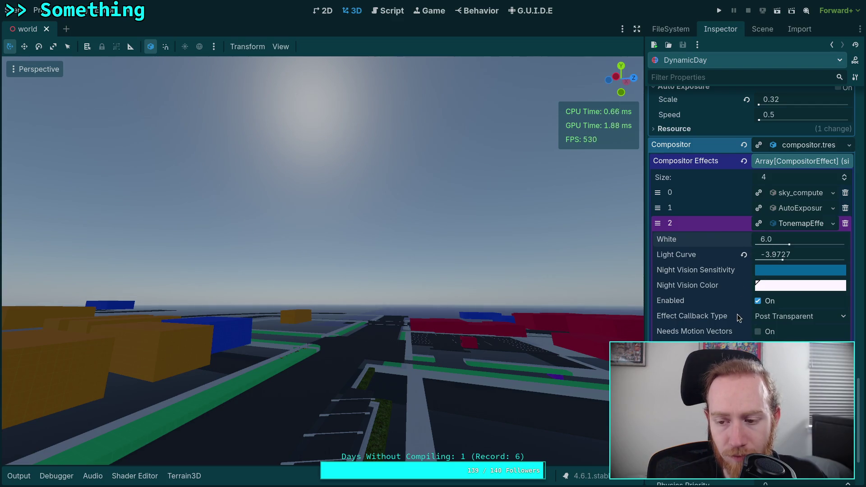
- Set the Auto Exposure Max Exposure Value to 4.0, then to 5.0 EV100
{"action": "scroll", "coordinate": [731, 321], "scroll_direction": "up", "scroll_amount": 3}
{"action": "scroll", "coordinate": [732, 324], "scroll_direction": "up", "scroll_amount": 2}
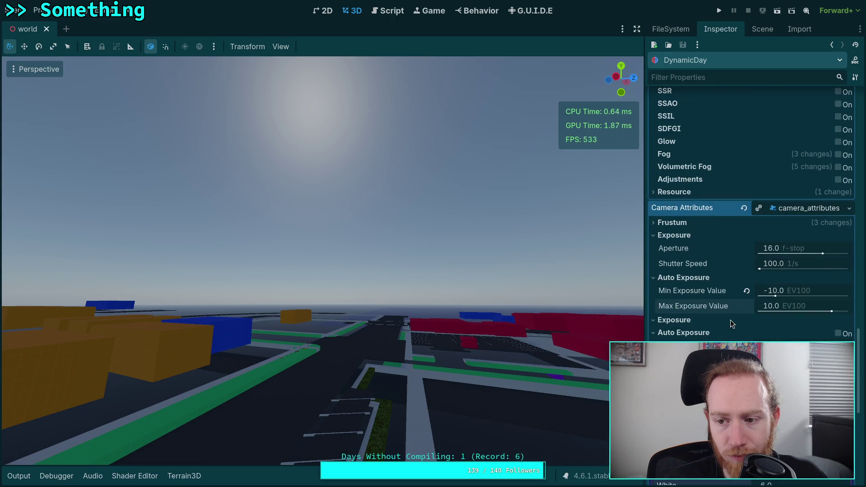
{"action": "left_click", "coordinate": [771, 307]}
{"action": "key", "text": "BackSpace"}
{"action": "key", "text": "BackSpace"}
{"action": "type", "text": "4"}
{"action": "key", "text": "Return"}
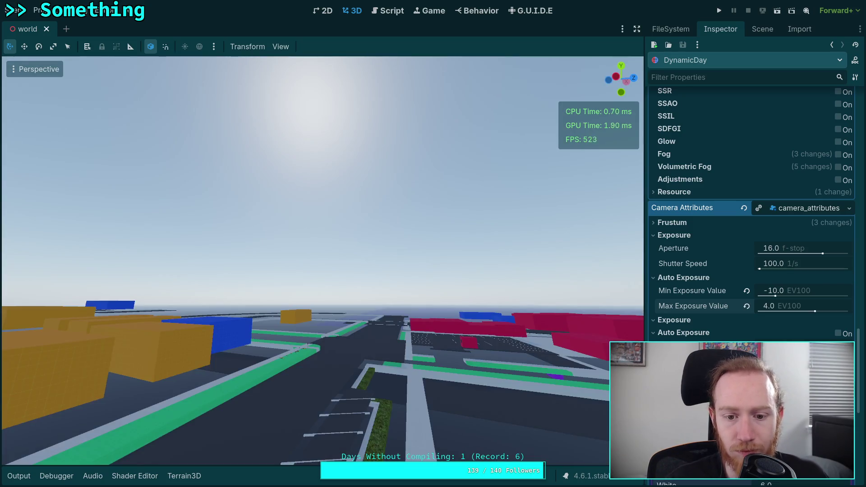
{"action": "left_click", "coordinate": [769, 307]}
{"action": "left_click", "coordinate": [769, 307]}
{"action": "key", "text": "BackSpace"}
{"action": "type", "text": "5"}
{"action": "key", "text": "Return"}
{"action": "left_click", "coordinate": [770, 306]}
{"action": "key", "text": "Return"}
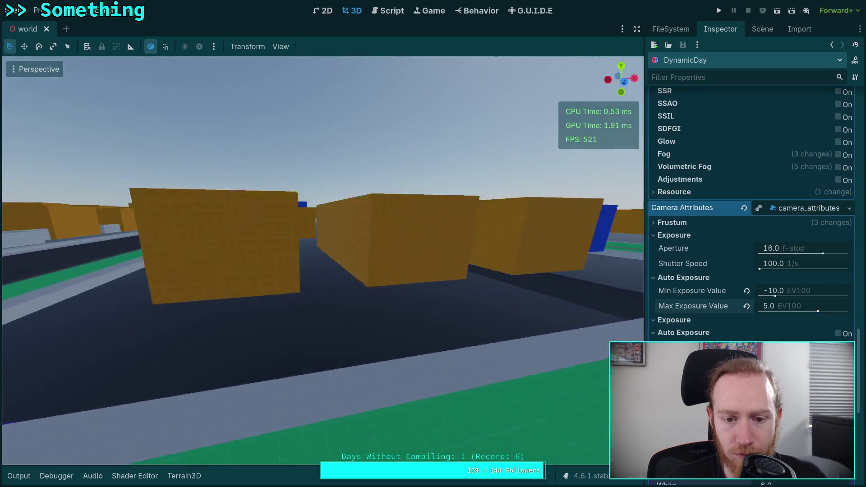
- Fly over the city to check the new exposure cap and scroll through the Inspector settings
{"action": "key", "text": "w"}
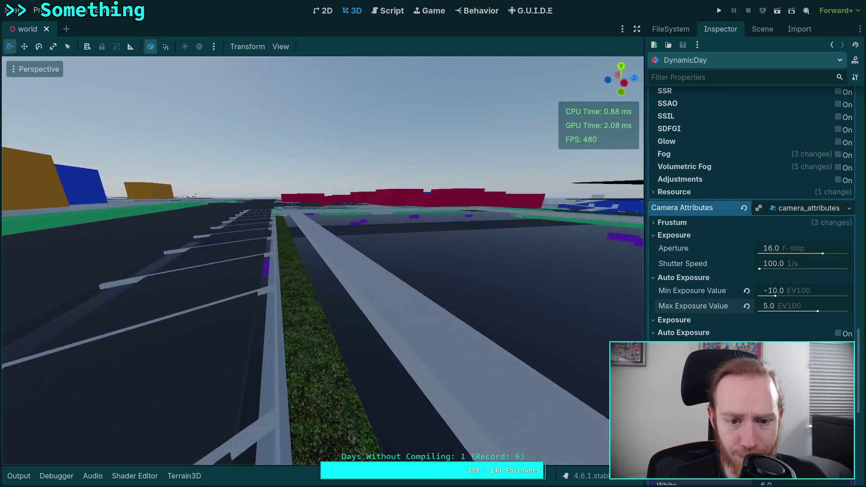
{"action": "key", "text": "e"}
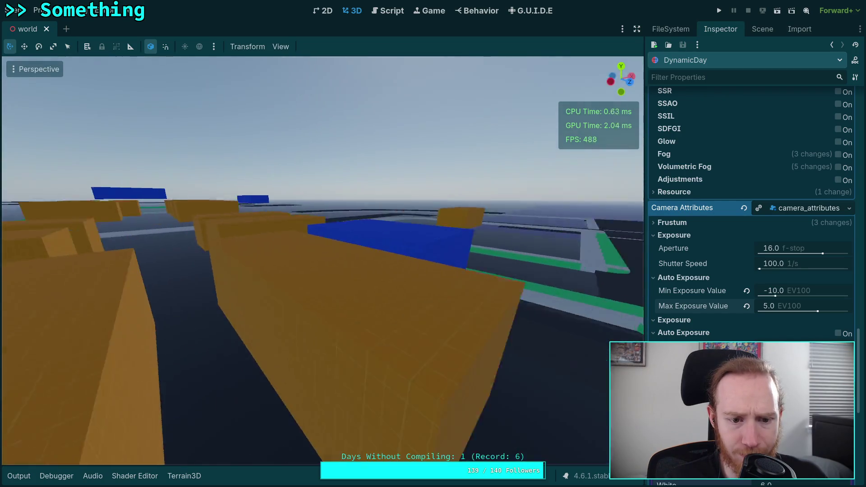
{"action": "key", "text": "w"}
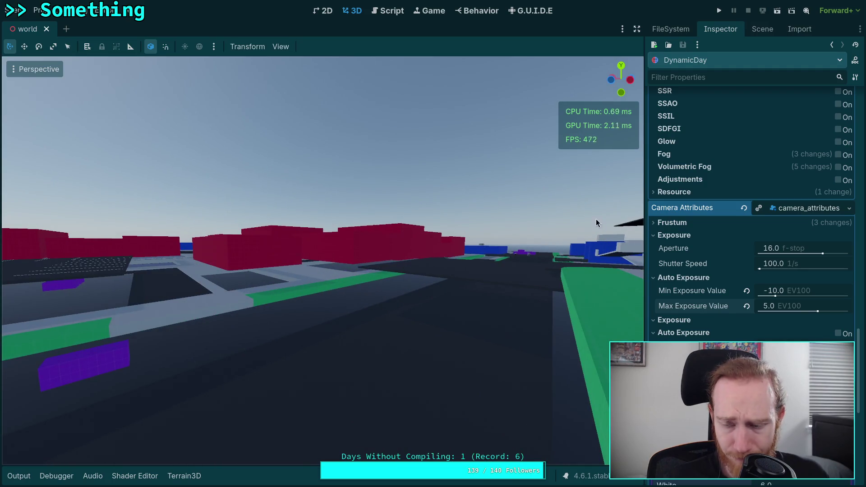
{"action": "scroll", "coordinate": [713, 193], "scroll_direction": "up", "scroll_amount": 10}
{"action": "scroll", "coordinate": [711, 194], "scroll_direction": "up", "scroll_amount": 10}
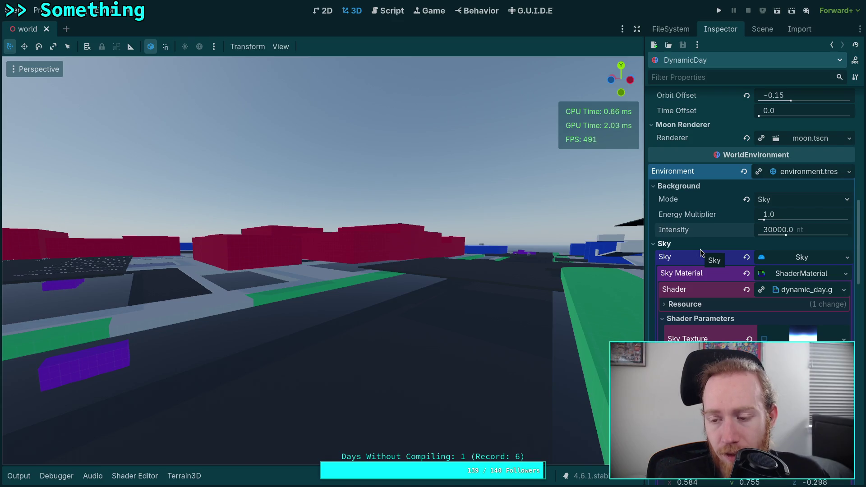
{"action": "scroll", "coordinate": [695, 240], "scroll_direction": "up", "scroll_amount": 15}
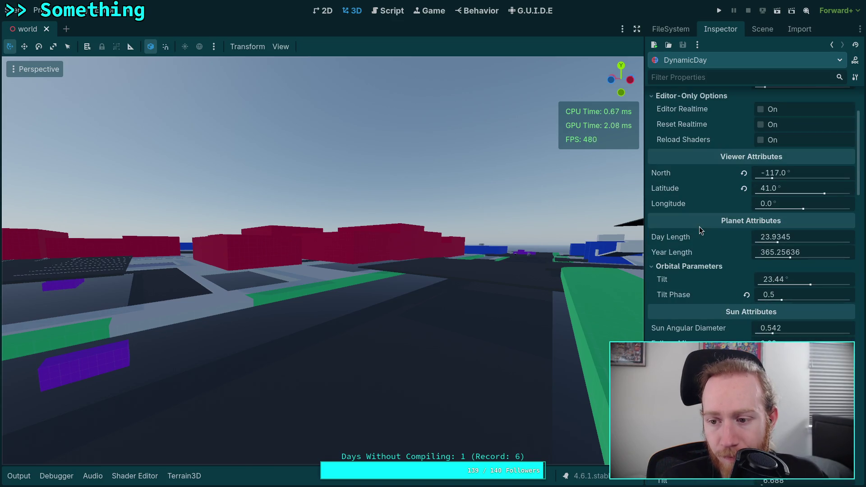
{"action": "scroll", "coordinate": [701, 246], "scroll_direction": "up", "scroll_amount": 5}
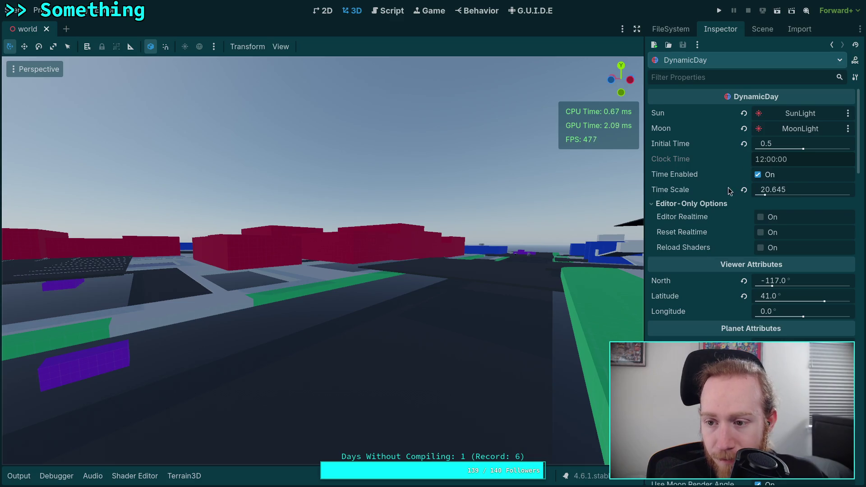
{"action": "scroll", "coordinate": [714, 247], "scroll_direction": "down", "scroll_amount": 2}
{"action": "scroll", "coordinate": [714, 247], "scroll_direction": "up", "scroll_amount": 2}
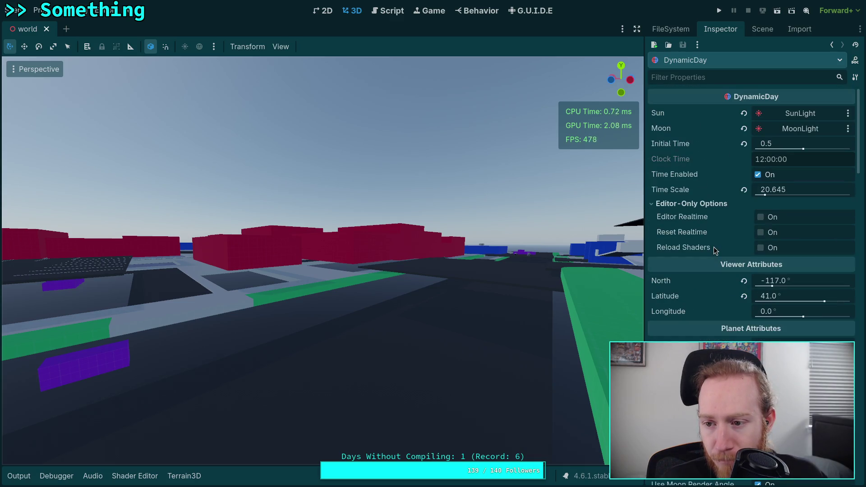
{"action": "mouse_move", "coordinate": [683, 194]}
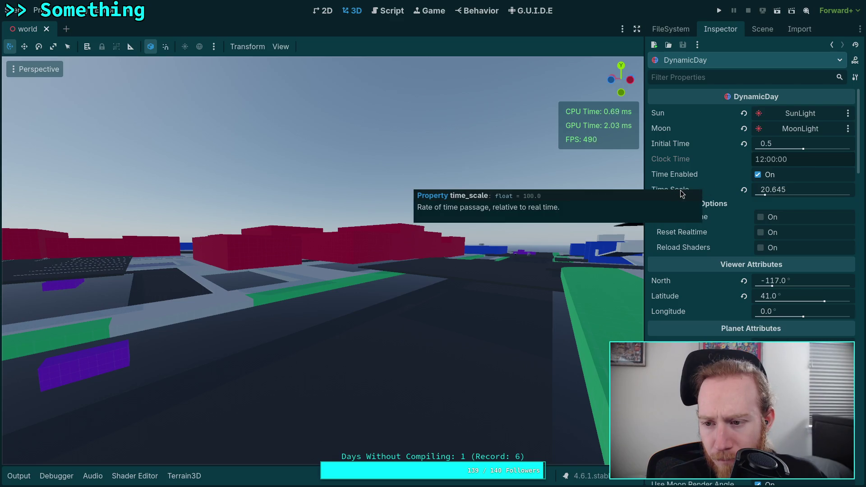
{"action": "scroll", "coordinate": [693, 263], "scroll_direction": "down", "scroll_amount": 10}
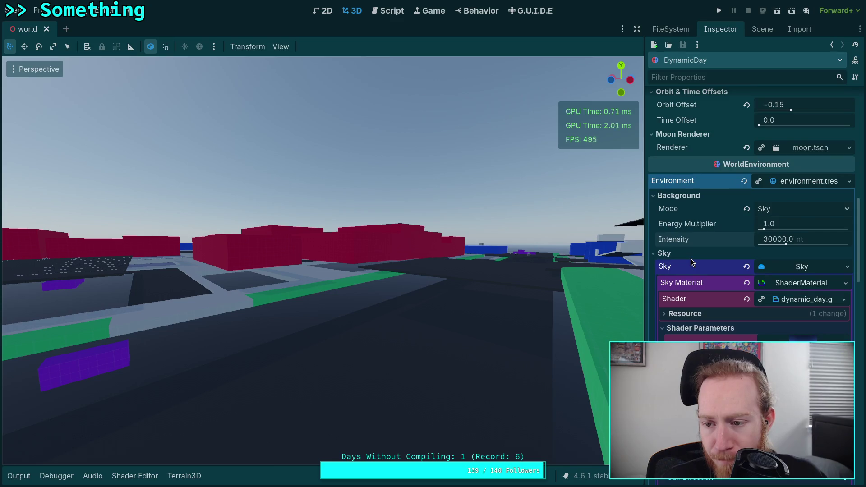
{"action": "scroll", "coordinate": [691, 261], "scroll_direction": "down", "scroll_amount": 6}
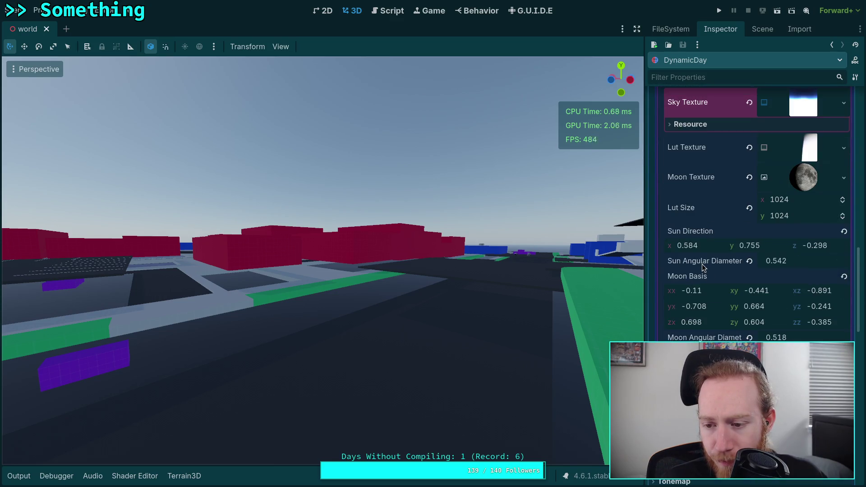
{"action": "scroll", "coordinate": [703, 266], "scroll_direction": "down", "scroll_amount": 3}
{"action": "scroll", "coordinate": [702, 265], "scroll_direction": "down", "scroll_amount": 4}
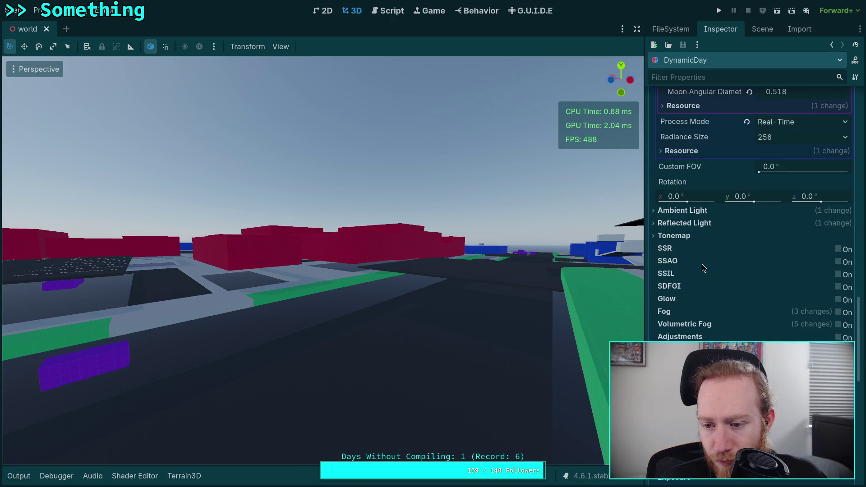
{"action": "scroll", "coordinate": [702, 267], "scroll_direction": "up", "scroll_amount": 7}
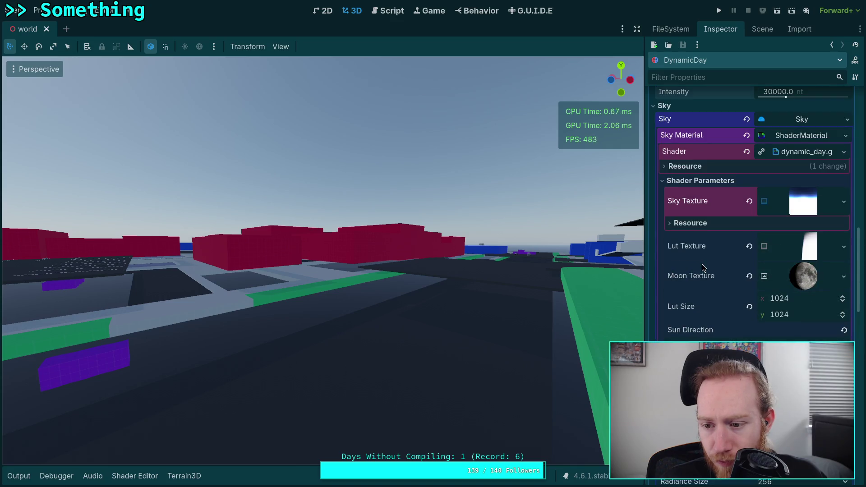
{"action": "scroll", "coordinate": [702, 267], "scroll_direction": "down", "scroll_amount": 1}
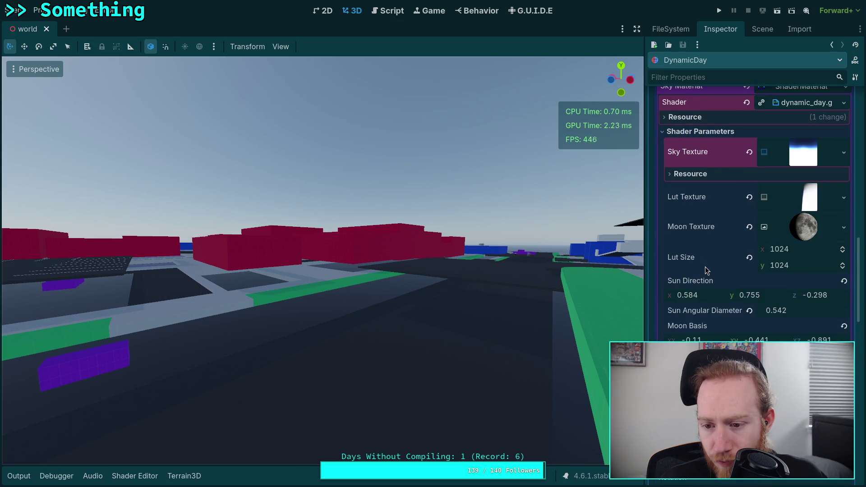
{"action": "scroll", "coordinate": [707, 269], "scroll_direction": "up", "scroll_amount": 2}
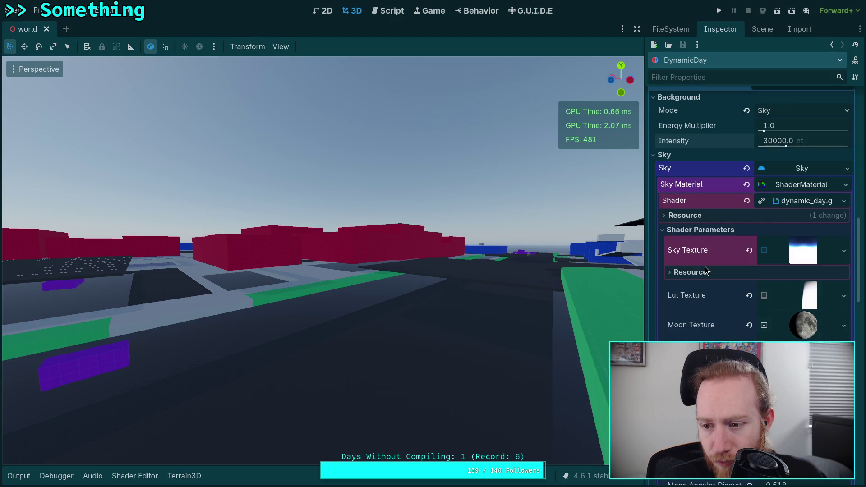
{"action": "scroll", "coordinate": [706, 270], "scroll_direction": "down", "scroll_amount": 2}
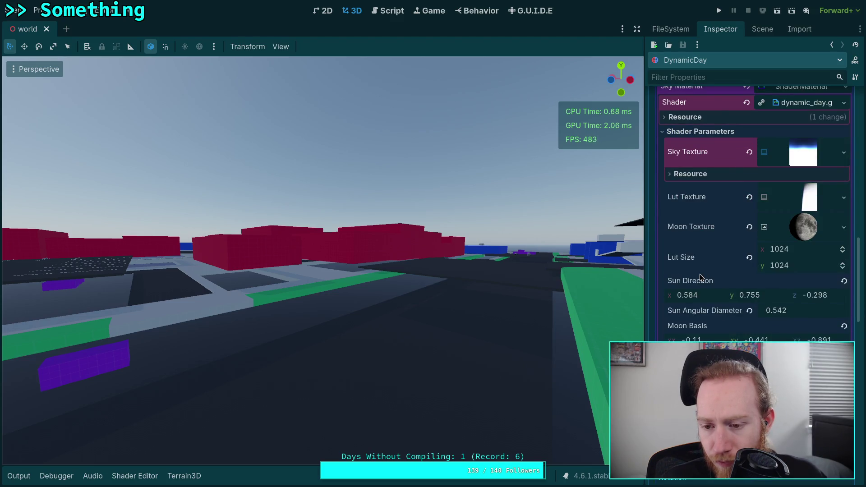
{"action": "scroll", "coordinate": [700, 274], "scroll_direction": "down", "scroll_amount": 3}
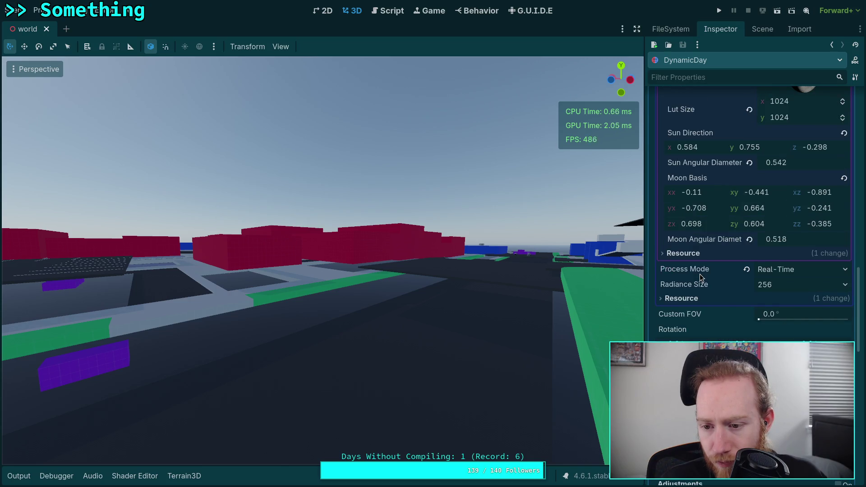
{"action": "scroll", "coordinate": [702, 281], "scroll_direction": "up", "scroll_amount": 6}
{"action": "scroll", "coordinate": [702, 281], "scroll_direction": "down", "scroll_amount": 3}
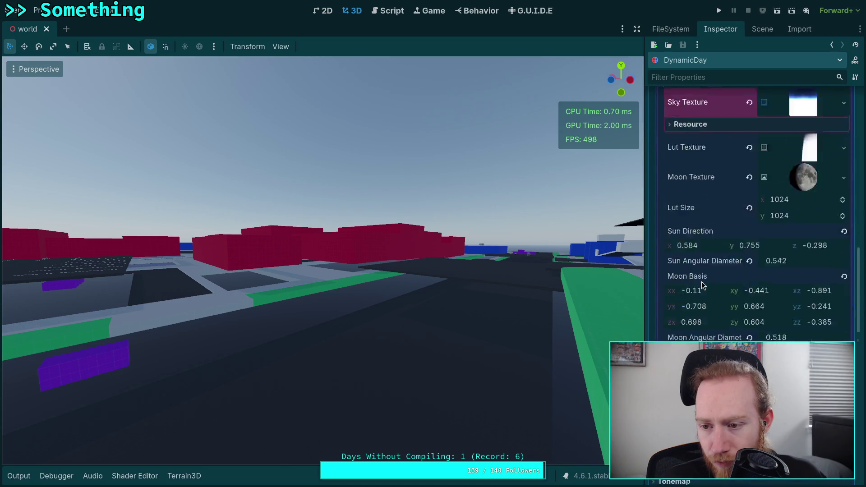
{"action": "scroll", "coordinate": [702, 282], "scroll_direction": "down", "scroll_amount": 3}
{"action": "scroll", "coordinate": [750, 280], "scroll_direction": "down", "scroll_amount": 6}
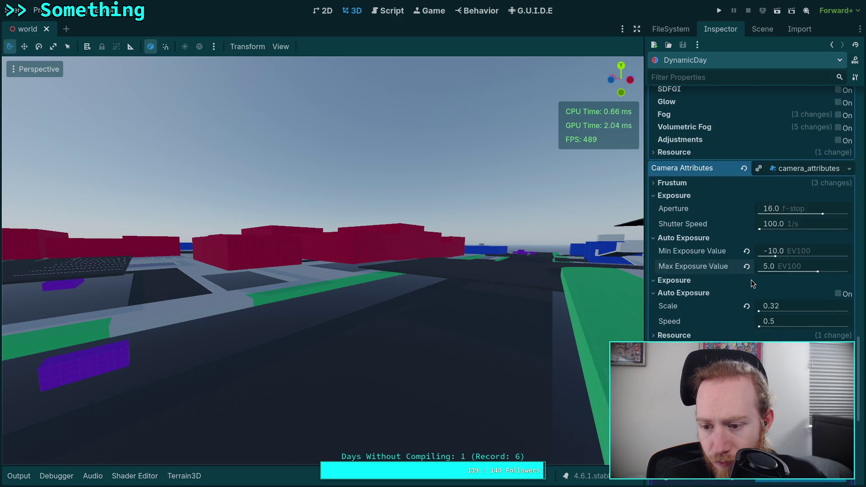
{"action": "scroll", "coordinate": [751, 279], "scroll_direction": "down", "scroll_amount": 4}
- Compare the sky_compute Sky Size at 512 and 256, leaving it at 256
{"action": "left_click", "coordinate": [787, 253]}
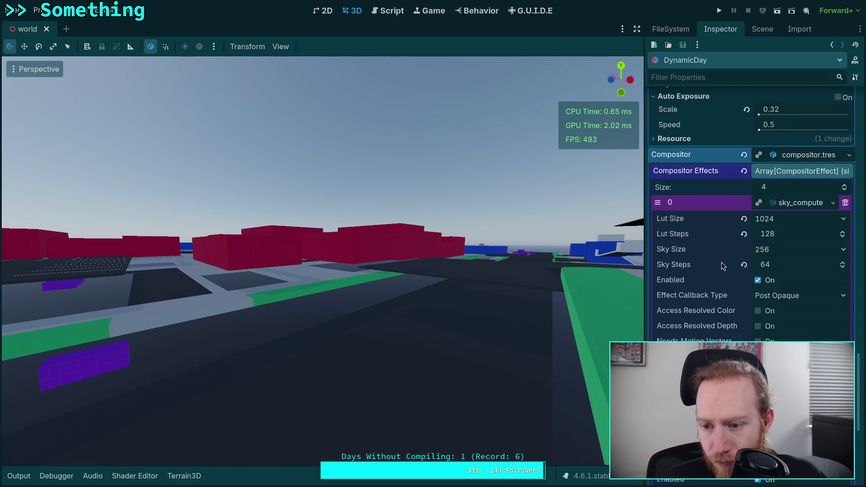
{"action": "left_click", "coordinate": [778, 248]}
{"action": "left_click", "coordinate": [783, 299]}
{"action": "left_click_drag", "start_coordinate": [641, 282], "coordinate": [626, 273]}
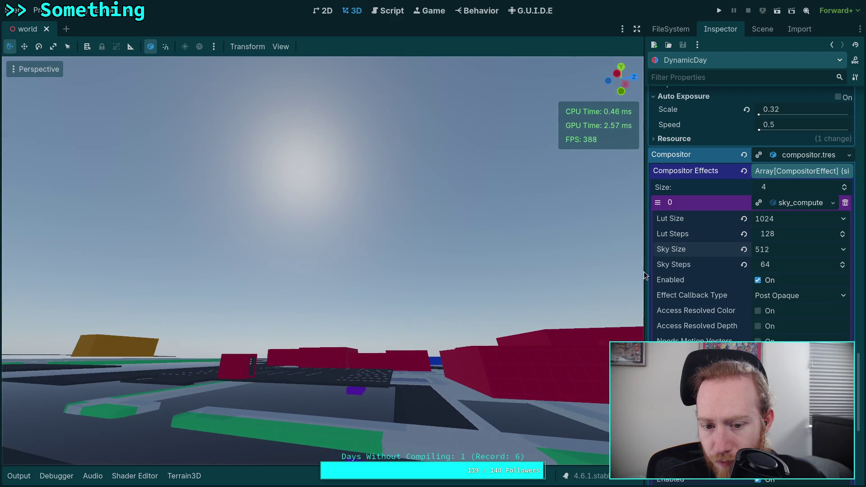
{"action": "left_click", "coordinate": [793, 251]}
{"action": "left_click", "coordinate": [778, 287]}
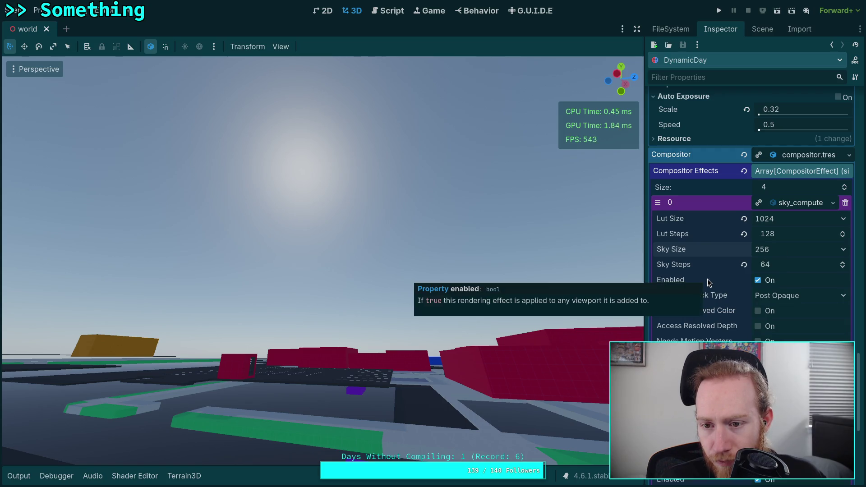
{"action": "left_click", "coordinate": [785, 252]}
{"action": "left_click", "coordinate": [770, 299]}
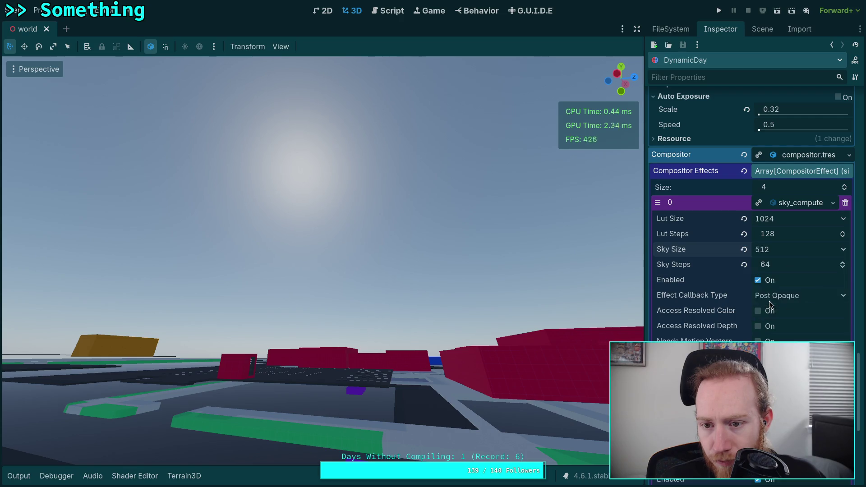
{"action": "left_click", "coordinate": [778, 249]}
{"action": "left_click", "coordinate": [774, 288]}
- Collapse AutoExposure, test a lower tonemap White, then revert White to its default 6.0
{"action": "scroll", "coordinate": [726, 289], "scroll_direction": "down", "scroll_amount": 2}
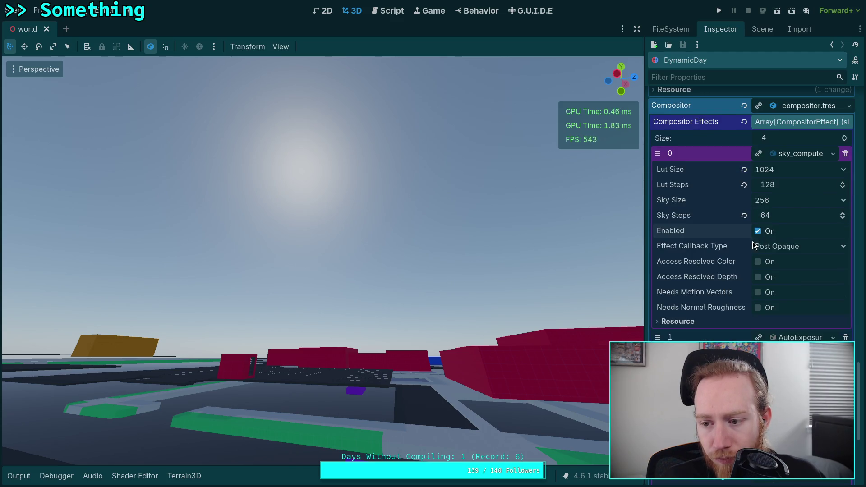
{"action": "scroll", "coordinate": [732, 275], "scroll_direction": "down", "scroll_amount": 4}
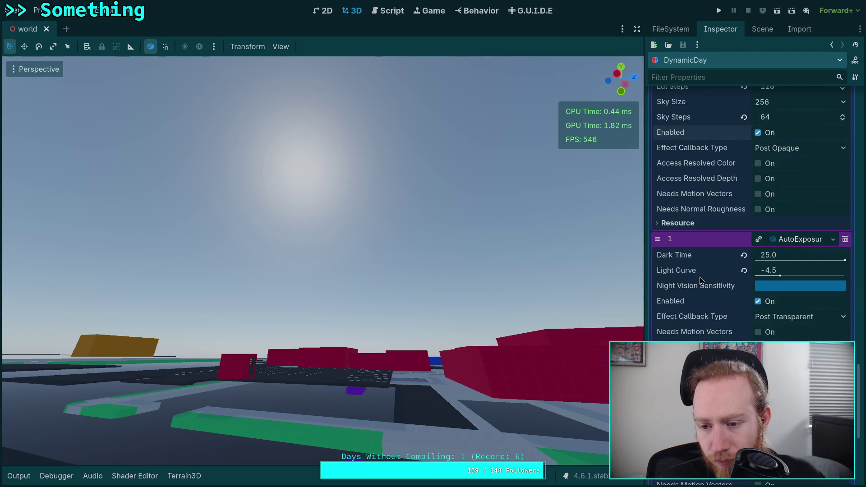
{"action": "left_click", "coordinate": [758, 306]}
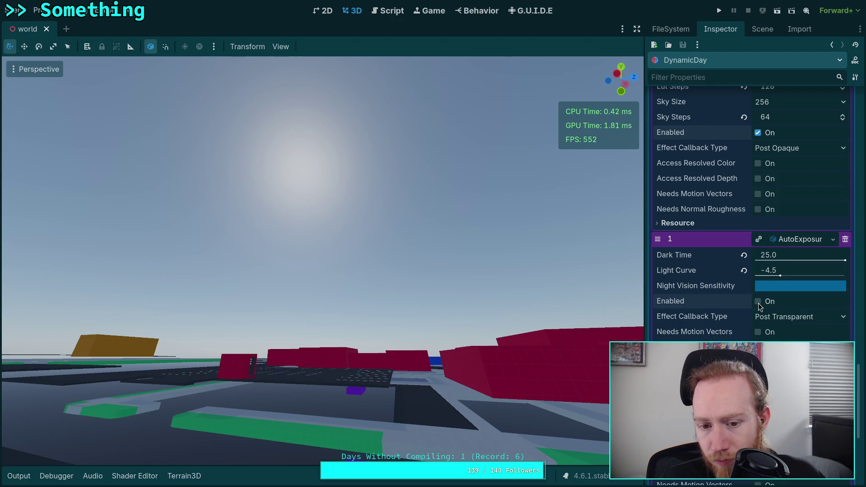
{"action": "left_click", "coordinate": [809, 239]}
{"action": "scroll", "coordinate": [728, 286], "scroll_direction": "down", "scroll_amount": 2}
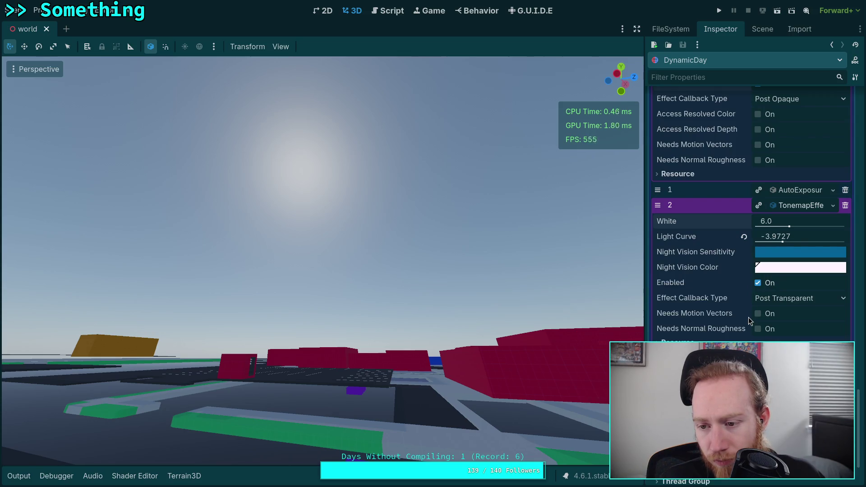
{"action": "left_click_drag", "start_coordinate": [789, 227], "coordinate": [764, 229]}
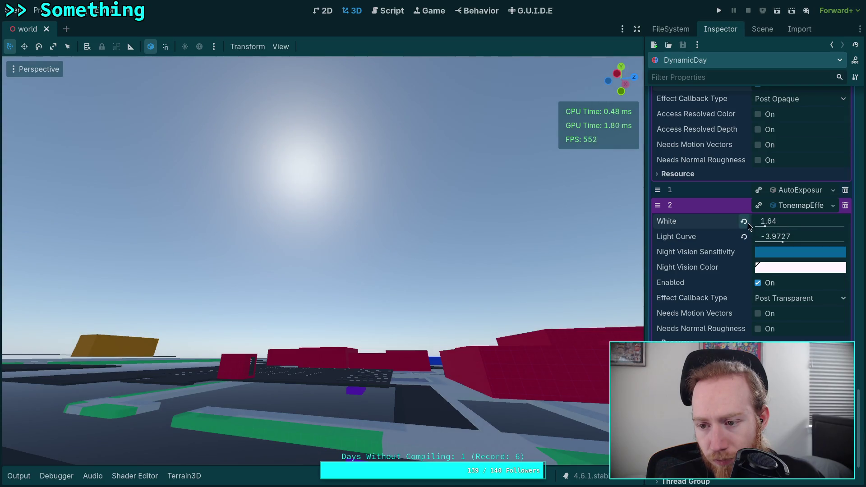
{"action": "left_click", "coordinate": [744, 221]}
{"action": "scroll", "coordinate": [714, 305], "scroll_direction": "down", "scroll_amount": 2}
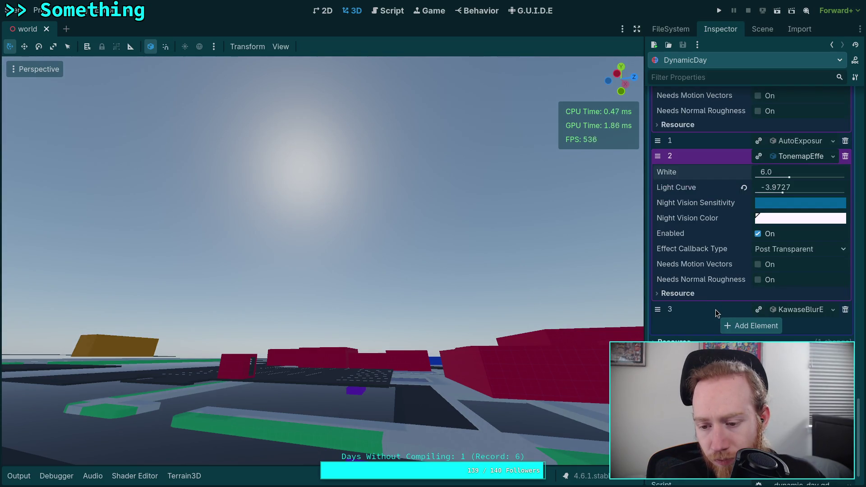
{"action": "scroll", "coordinate": [716, 310], "scroll_direction": "up", "scroll_amount": 8}
{"action": "scroll", "coordinate": [716, 310], "scroll_direction": "up", "scroll_amount": 10}
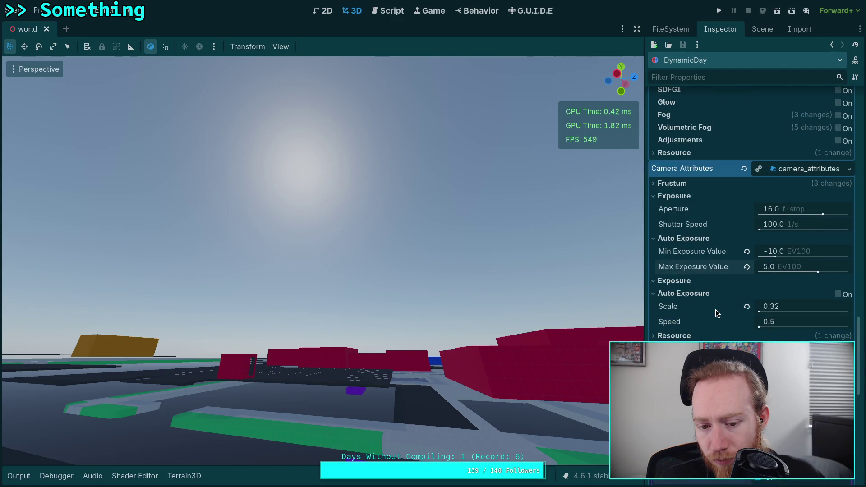
- Expand the camera's Frustum settings and lower Aperture from 16.0 to 11.67 f-stop
{"action": "scroll", "coordinate": [716, 310], "scroll_direction": "down", "scroll_amount": 3}
{"action": "left_click", "coordinate": [670, 235]}
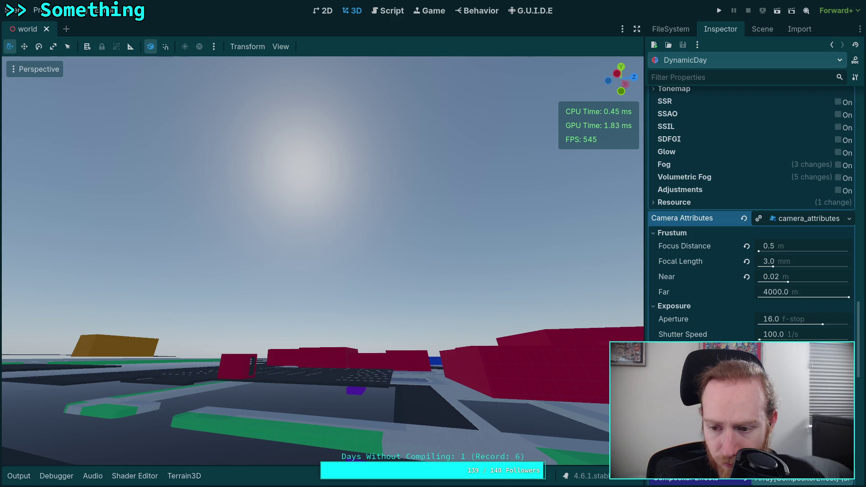
{"action": "scroll", "coordinate": [751, 217], "scroll_direction": "down", "scroll_amount": 2}
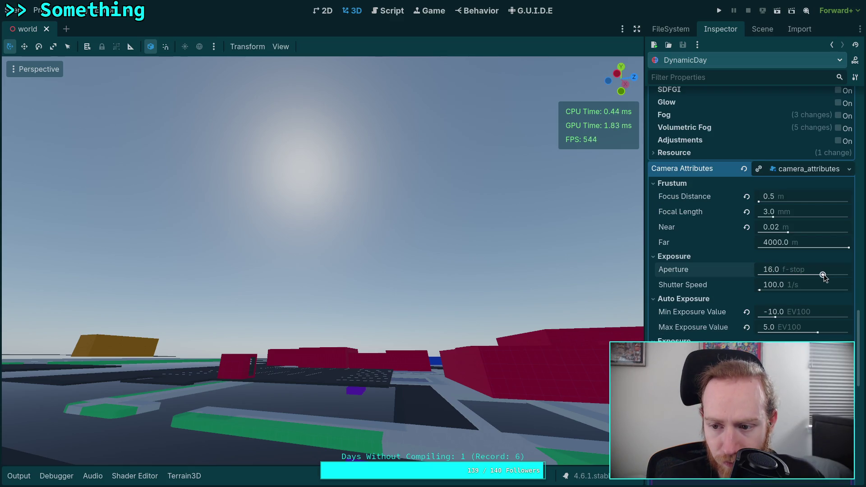
{"action": "left_click", "coordinate": [819, 274]}
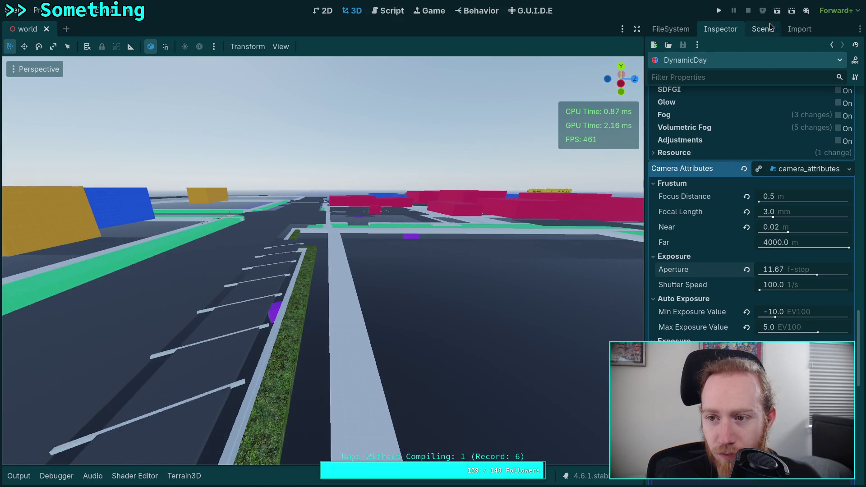
{"action": "left_click", "coordinate": [800, 29]}
- Make the Terrain node visible in the world's scene tree
{"action": "left_click", "coordinate": [731, 30]}
{"action": "left_click", "coordinate": [763, 29]}
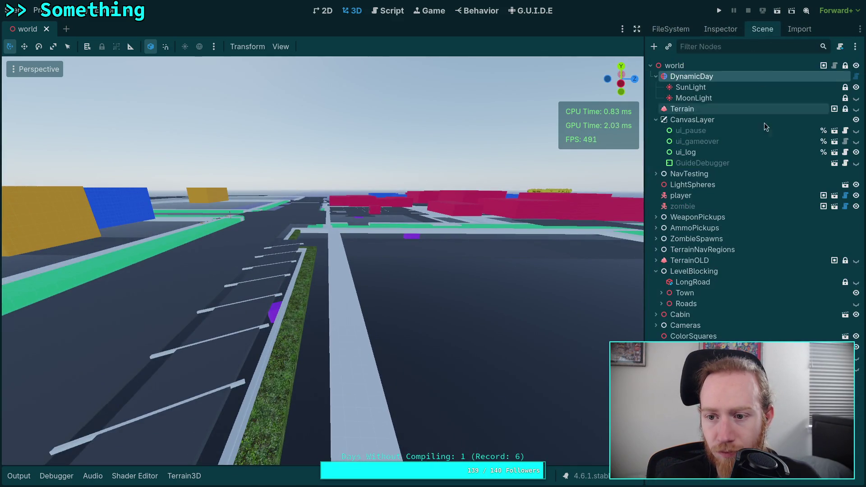
{"action": "left_click", "coordinate": [856, 109]}
- Freelook the viewport camera along the road and over the buildings to check lighting
{"action": "right_click", "coordinate": [322, 261]}
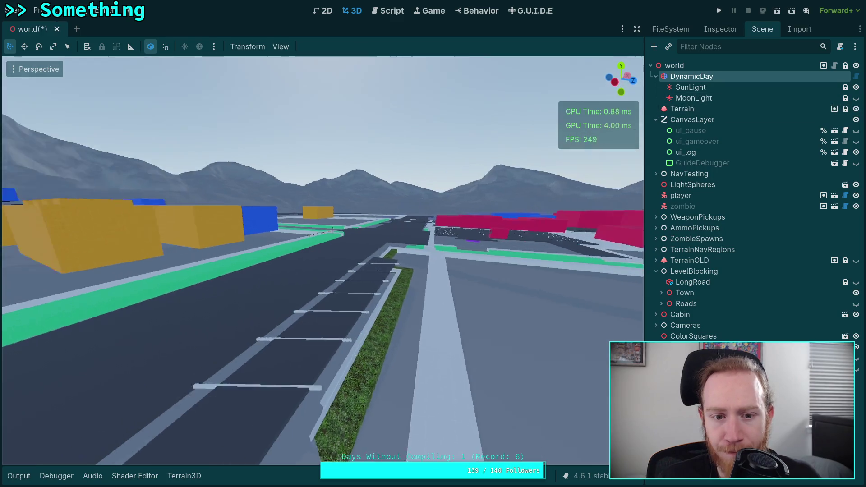
{"action": "key", "text": "w"}
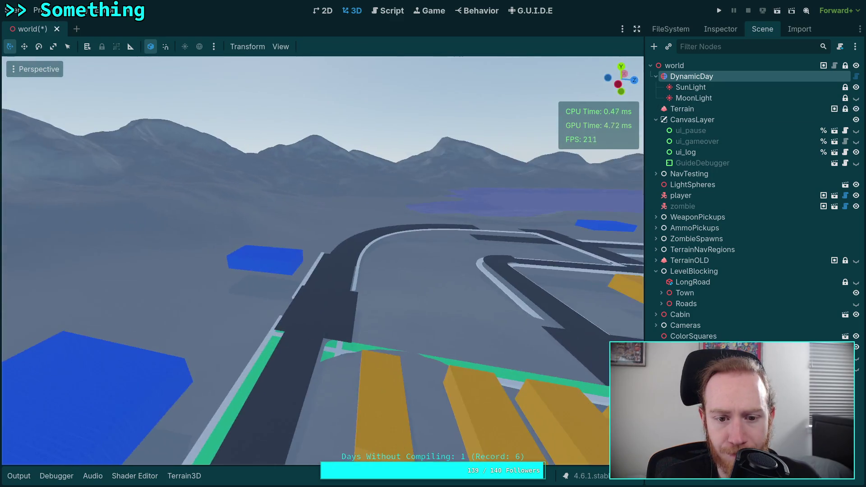
{"action": "key", "text": "w"}
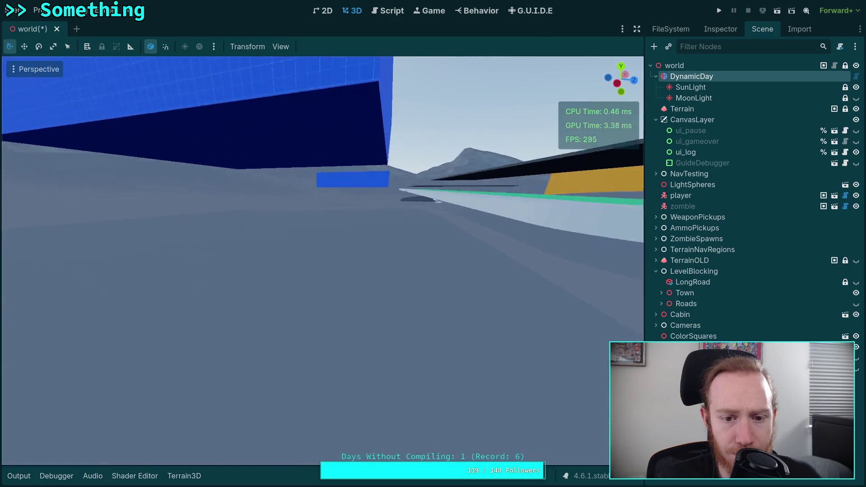
{"action": "key", "text": "w"}
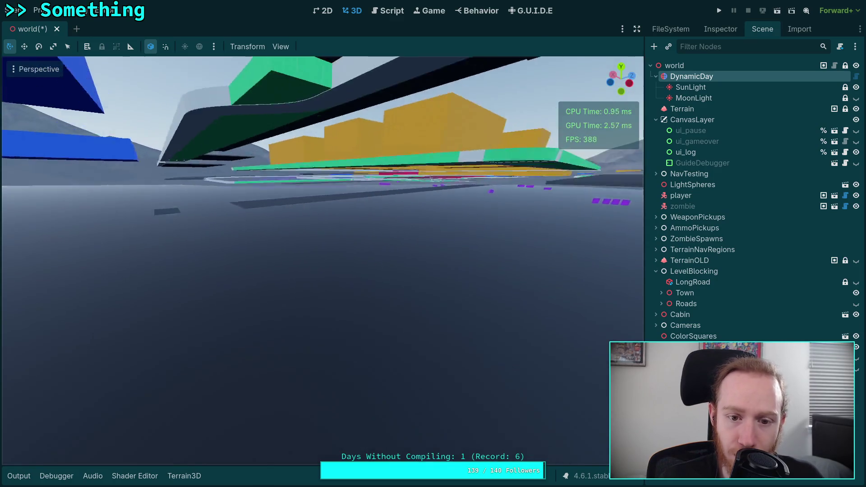
{"action": "key", "text": "w"}
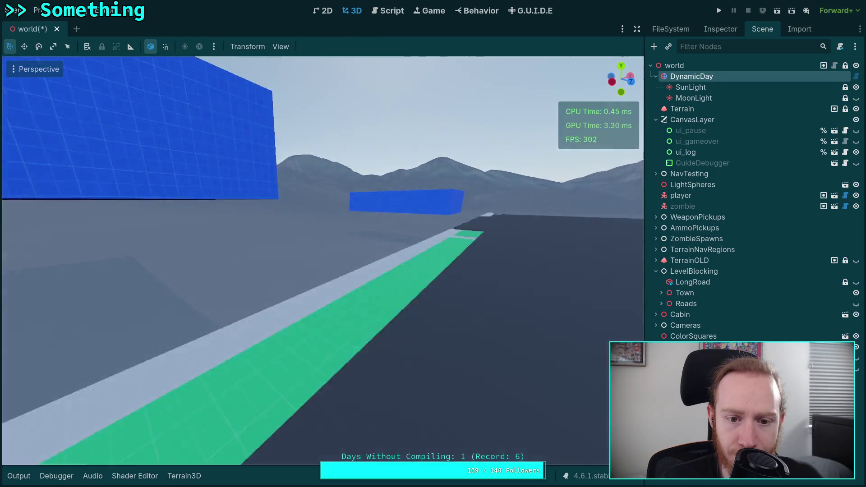
{"action": "key", "text": "w"}
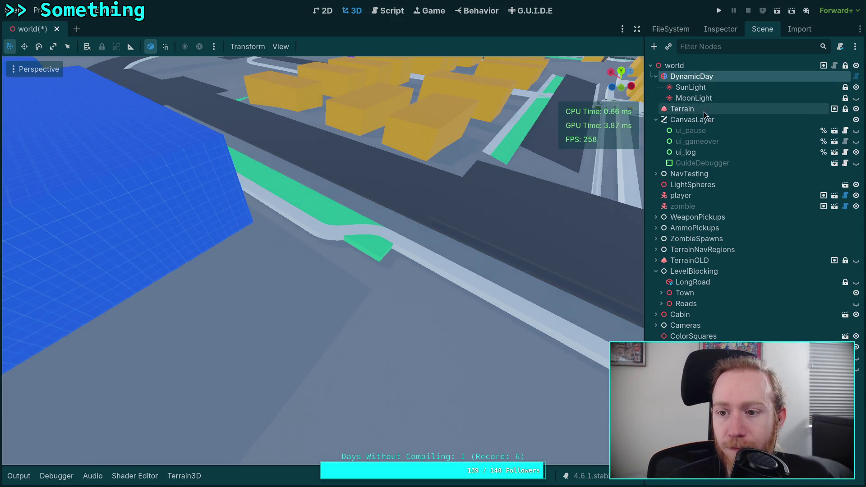
- Try other DynamicDay aperture values, including 8.0 f-stop, then undo back to 16.0
{"action": "left_click", "coordinate": [724, 29]}
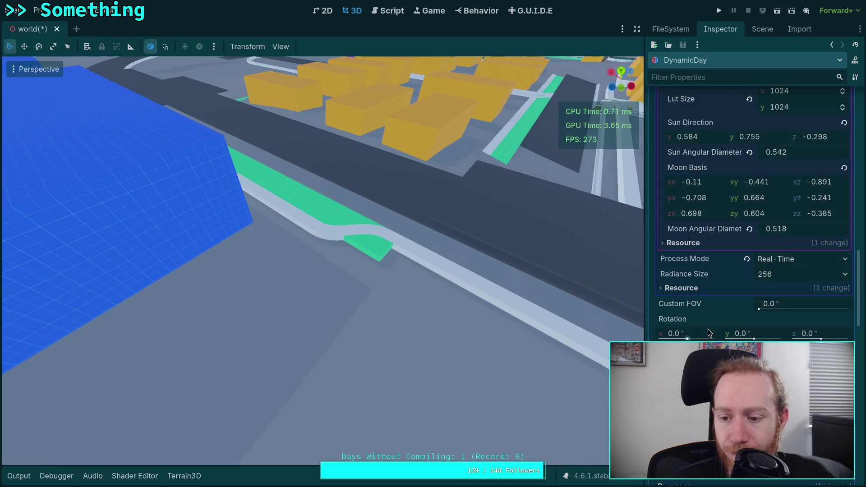
{"action": "scroll", "coordinate": [721, 325], "scroll_direction": "down", "scroll_amount": 10}
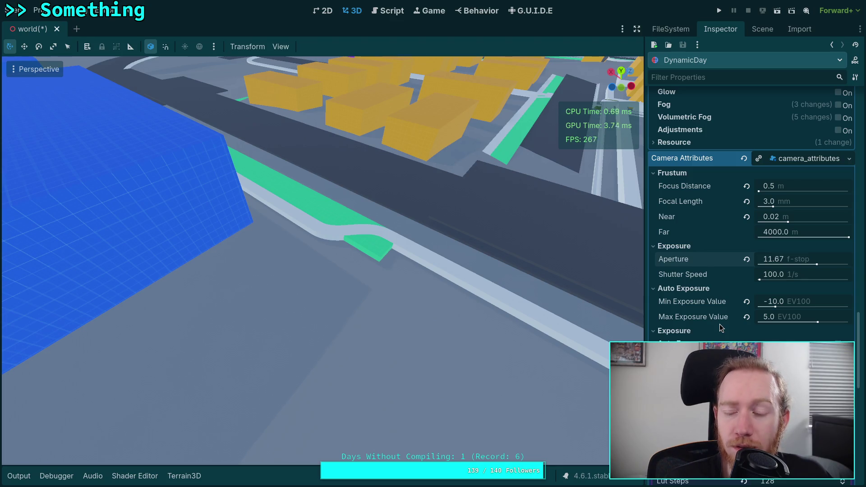
{"action": "left_click_drag", "start_coordinate": [819, 265], "coordinate": [824, 265]}
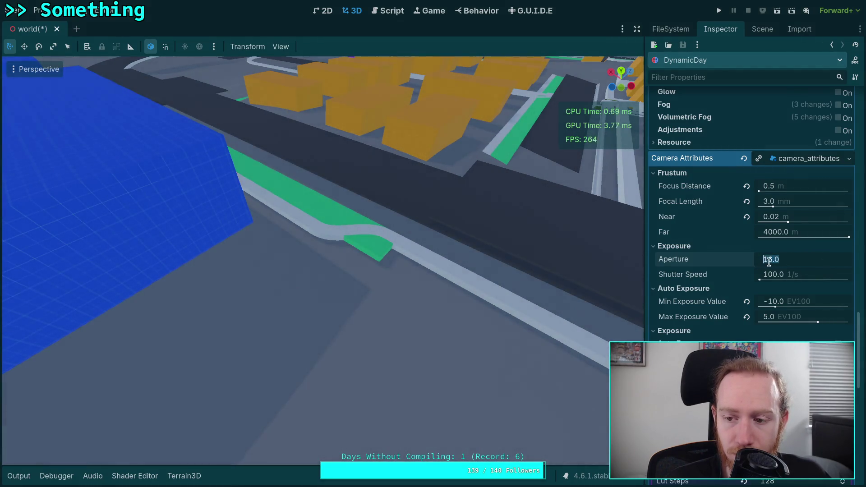
{"action": "type", "text": "8"}
{"action": "key", "text": "Return"}
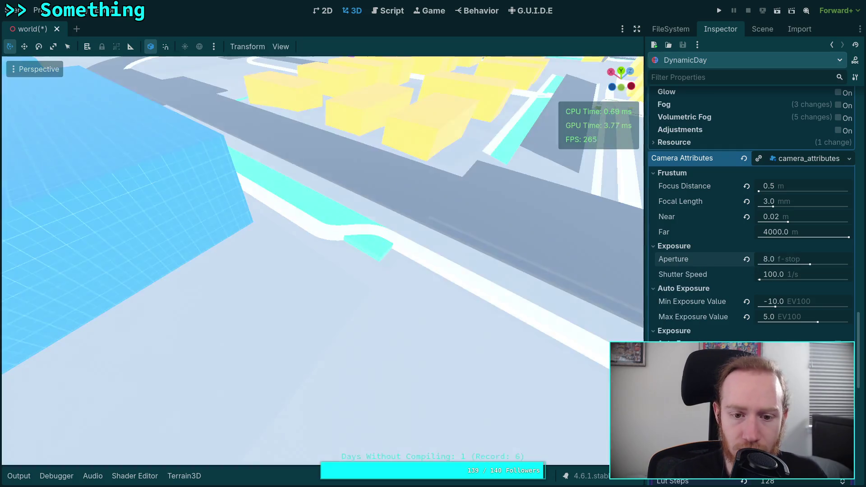
{"action": "key", "text": "ctrl+z"}
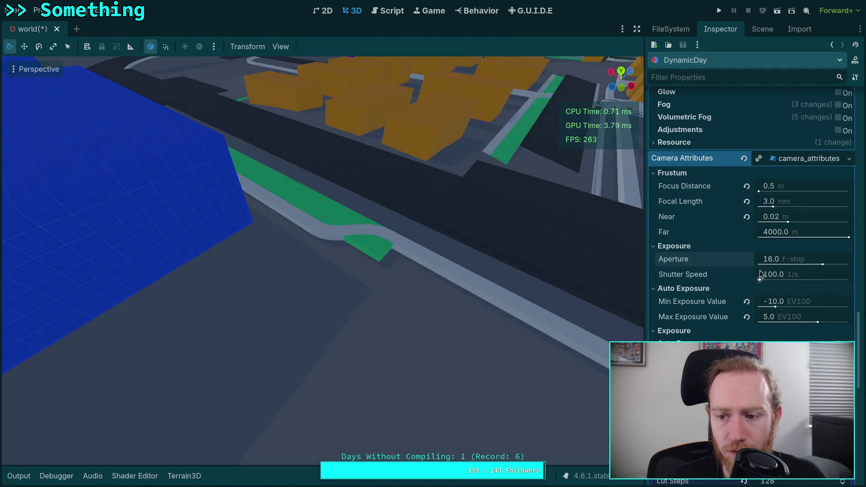
- Test a shutter speed of 200, then revert it to the default 100
{"action": "left_click_drag", "start_coordinate": [760, 277], "coordinate": [762, 280]}
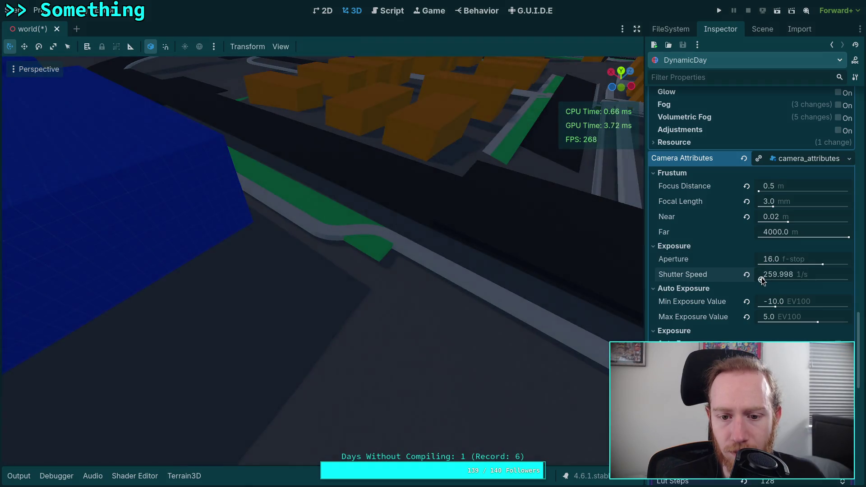
{"action": "left_click", "coordinate": [789, 275]}
{"action": "type", "text": "200"}
{"action": "key", "text": "Return"}
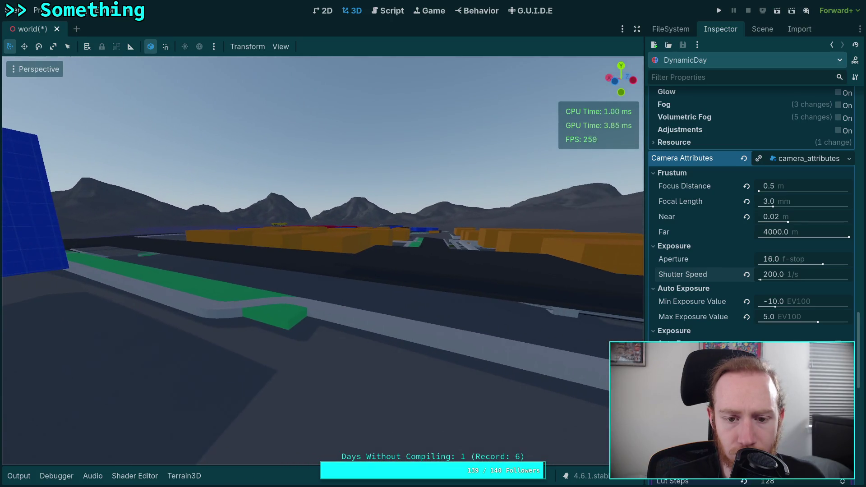
{"action": "left_click", "coordinate": [747, 275]}
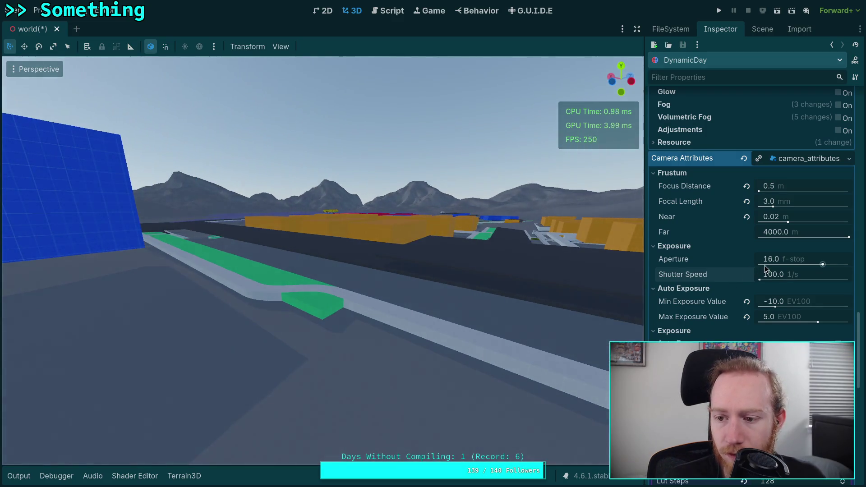
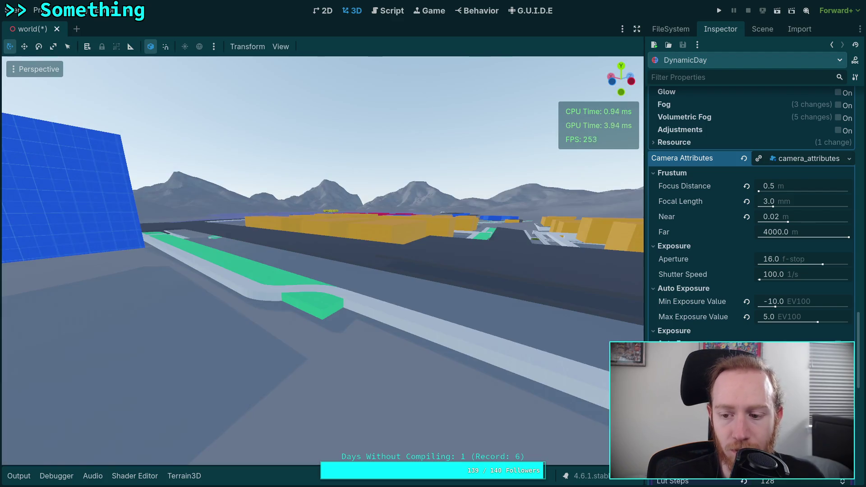
- Look toward the orange buildings and try a higher shutter speed, resetting it to 100.0
{"action": "mouse_move", "coordinate": [479, 352]}
{"action": "left_mouse_down"}
{"action": "mouse_move", "coordinate": [424, 348]}
{"action": "mouse_move", "coordinate": [479, 352]}
{"action": "left_mouse_up"}
{"action": "mouse_move", "coordinate": [526, 330]}
{"action": "left_mouse_down"}
{"action": "mouse_move", "coordinate": [506, 324]}
{"action": "mouse_move", "coordinate": [514, 307]}
{"action": "mouse_move", "coordinate": [533, 334]}
{"action": "mouse_move", "coordinate": [526, 329]}
{"action": "mouse_move", "coordinate": [562, 325]}
{"action": "left_mouse_up"}
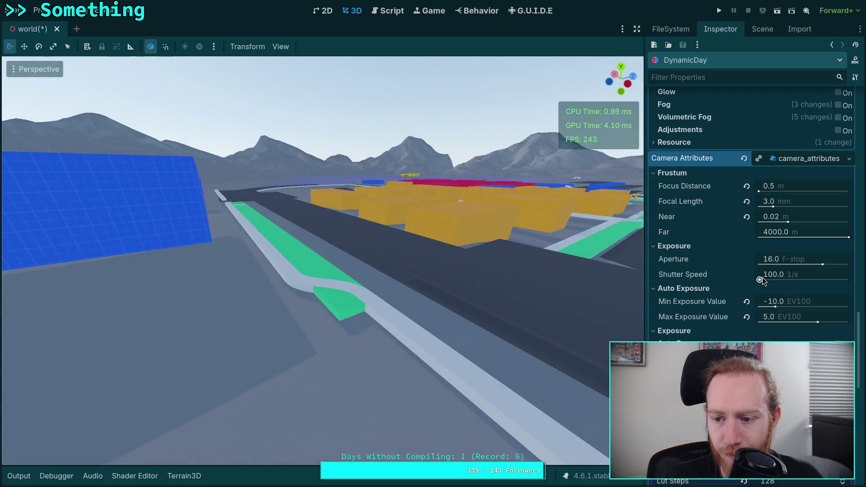
{"action": "left_click_drag", "start_coordinate": [763, 278], "coordinate": [763, 283]}
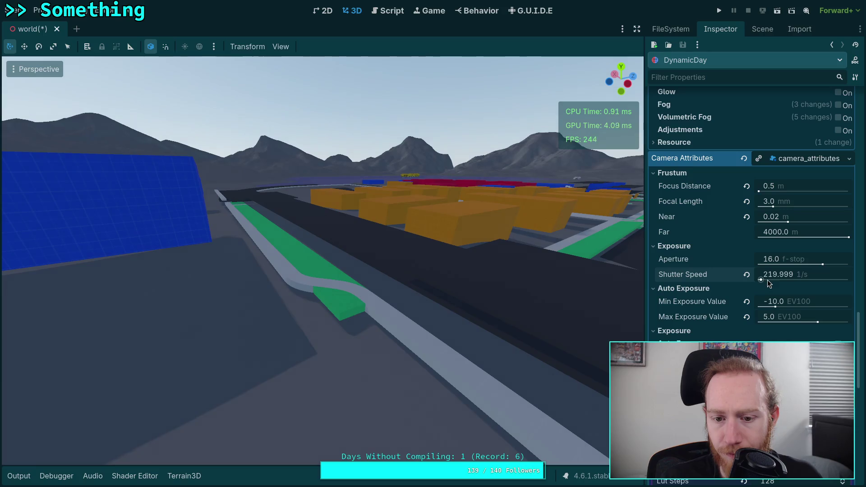
{"action": "left_click", "coordinate": [747, 275]}
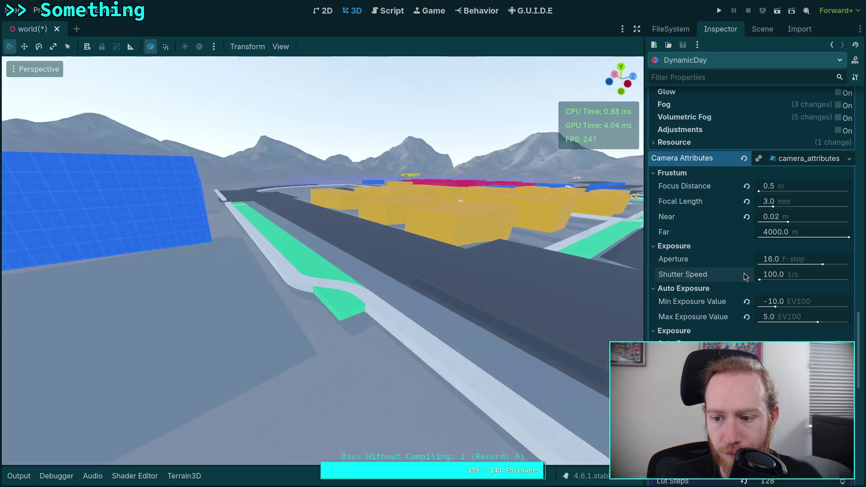
{"action": "mouse_move", "coordinate": [823, 264]}
{"action": "left_mouse_down"}
{"action": "mouse_move", "coordinate": [813, 266]}
{"action": "mouse_move", "coordinate": [830, 267]}
{"action": "left_mouse_up"}
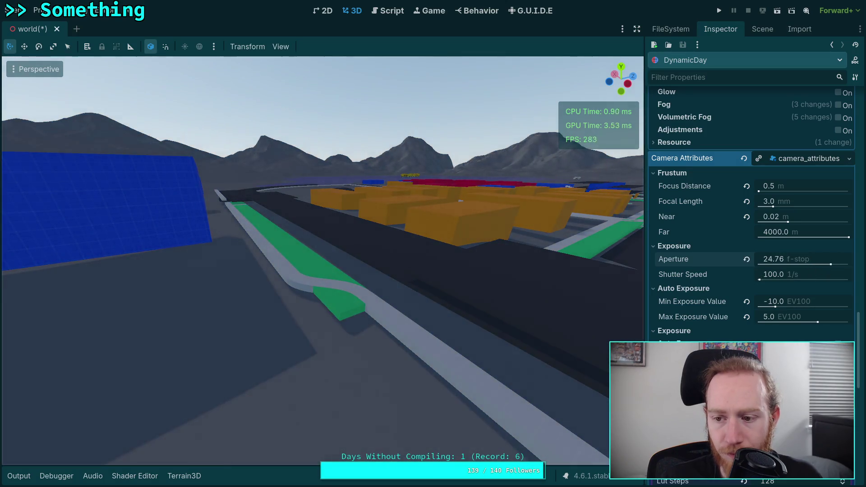
- Pull the view back, revert Aperture to 16.0, then set it to 1.0 f-stop
{"action": "right_click", "coordinate": [532, 271]}
{"action": "key", "text": "s"}
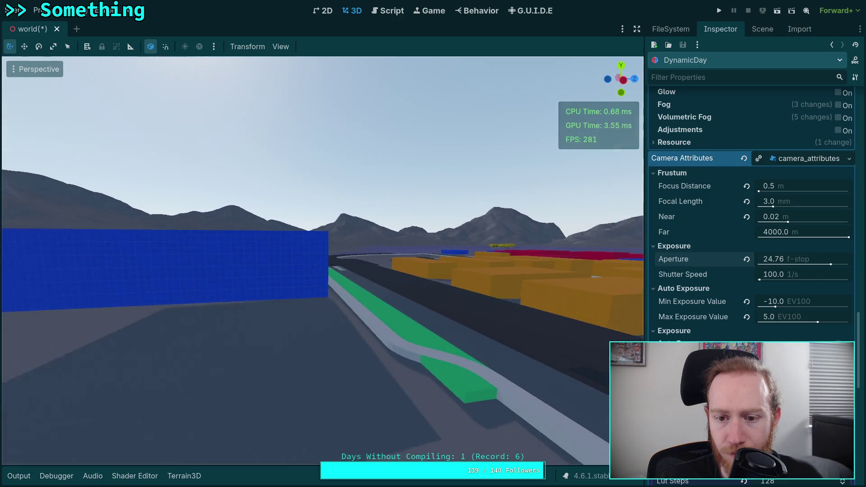
{"action": "left_click", "coordinate": [746, 260]}
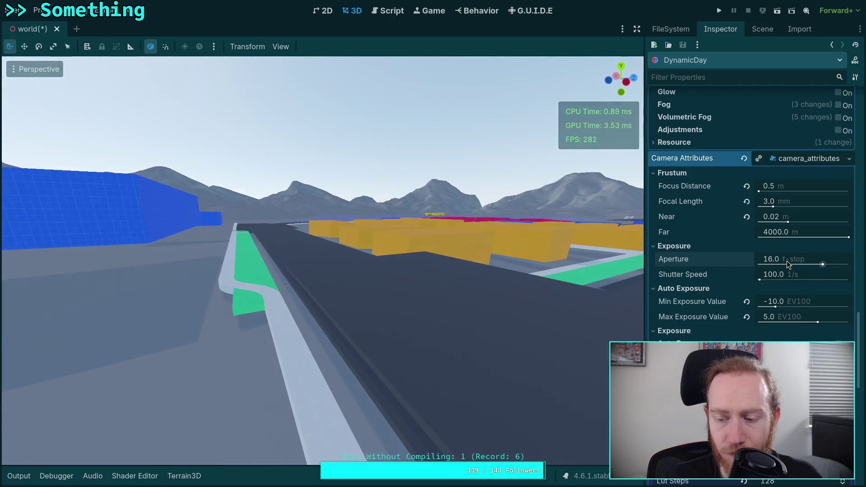
{"action": "type", "text": "1"}
{"action": "key", "text": "Return"}
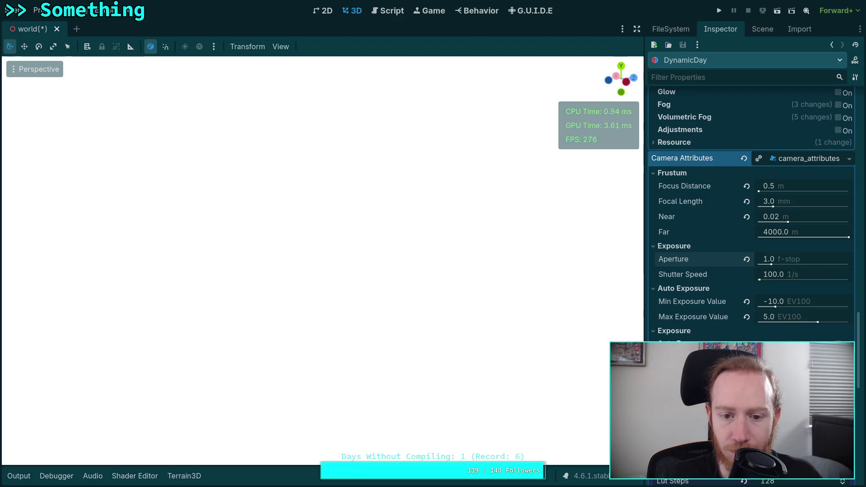
- Try shutter speed values 1 and .1 and an aperture of 3
{"action": "left_click", "coordinate": [785, 274]}
{"action": "type", "text": "1"}
{"action": "left_click", "coordinate": [784, 274]}
{"action": "type", "text": ".1"}
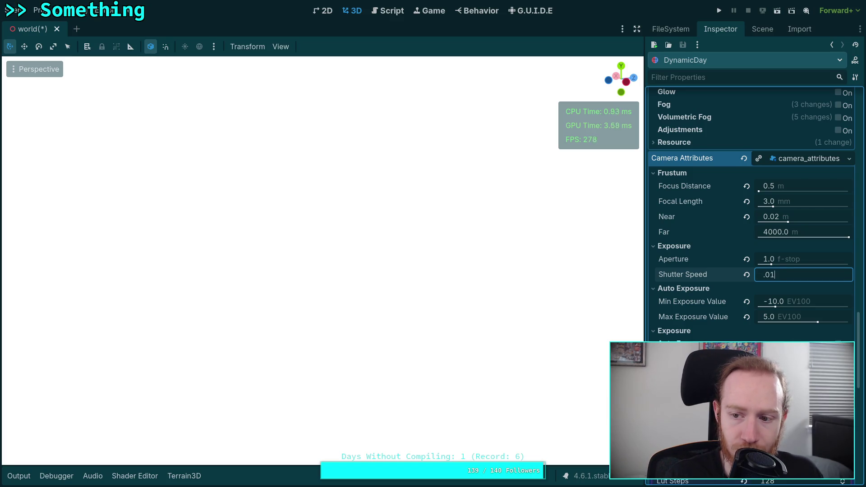
{"action": "left_click", "coordinate": [784, 274]}
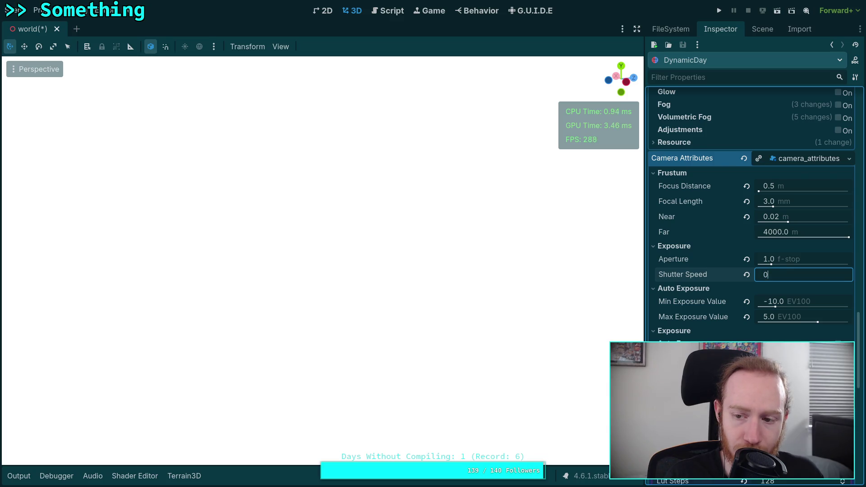
{"action": "left_click", "coordinate": [785, 259]}
{"action": "type", "text": "3"}
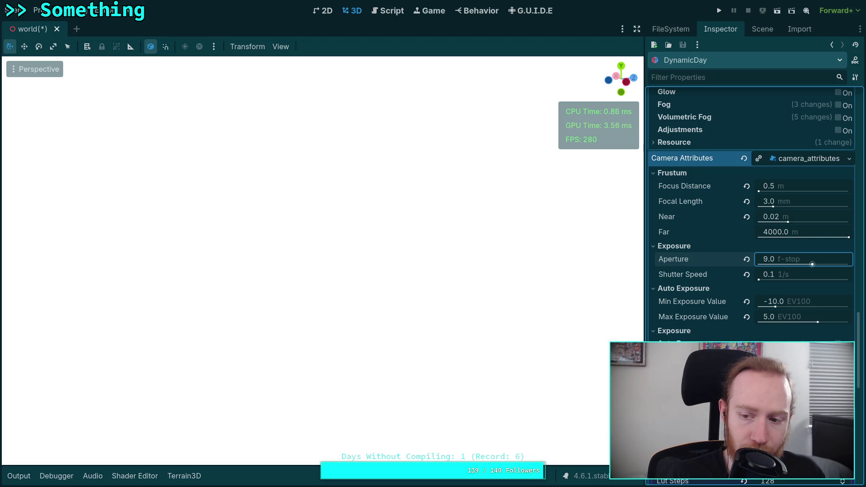
- Reset shutter speed, then commit Aperture 4.0 f-stop and Shutter Speed 2800.065
{"action": "left_click", "coordinate": [747, 274]}
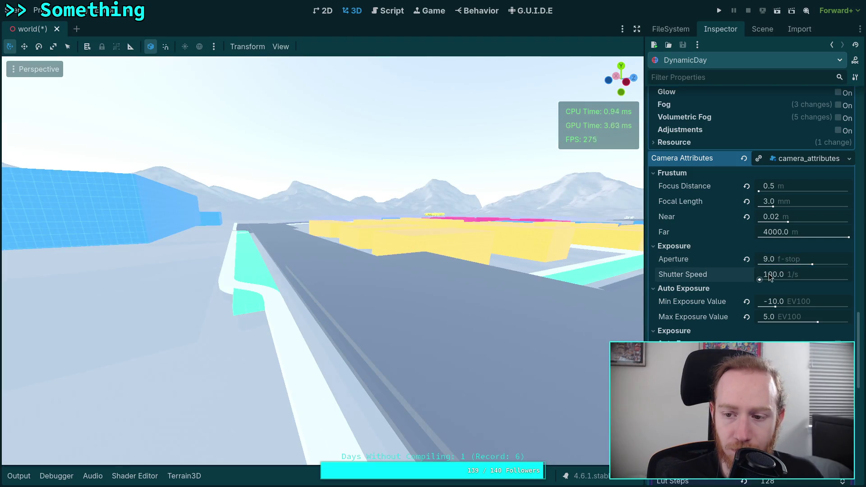
{"action": "left_click", "coordinate": [782, 259]}
{"action": "type", "text": "1"}
{"action": "key", "text": "Return"}
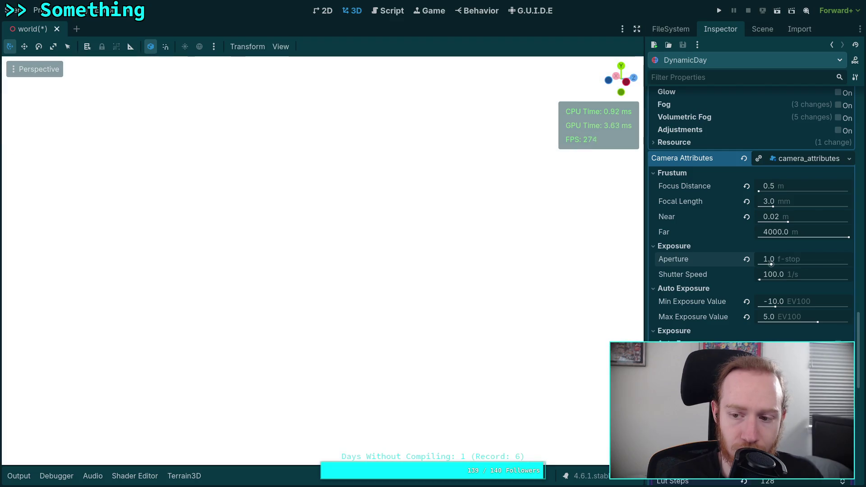
{"action": "left_click", "coordinate": [774, 275]}
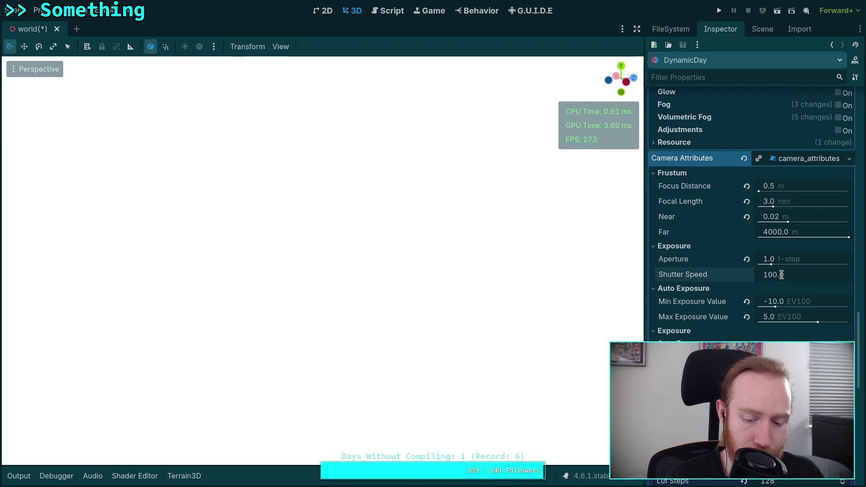
{"action": "type", "text": "1000"}
{"action": "key", "text": "Return"}
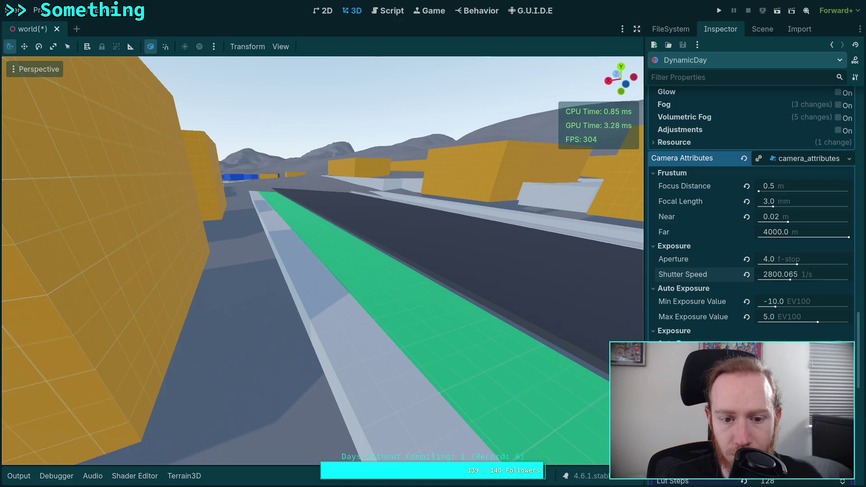
- Fly through the streets to inspect the scene, then revert Aperture to 16.0 and Shutter Speed to 100.0
{"action": "key", "text": "w"}
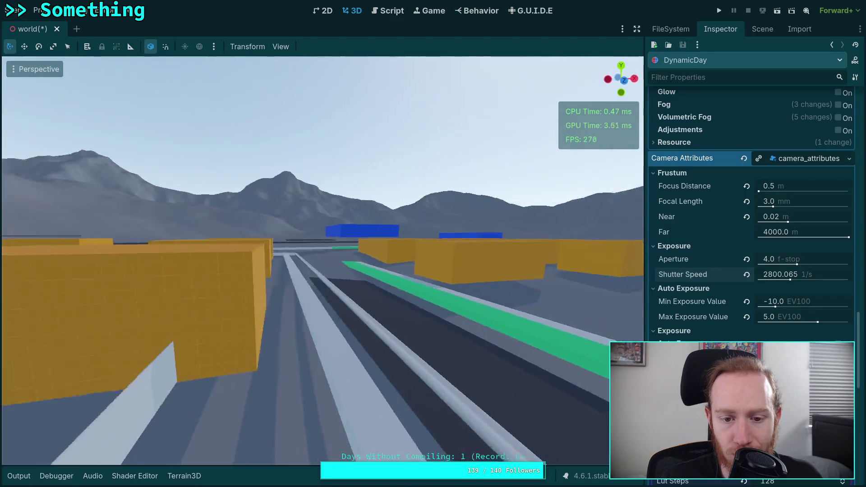
{"action": "key", "text": "s"}
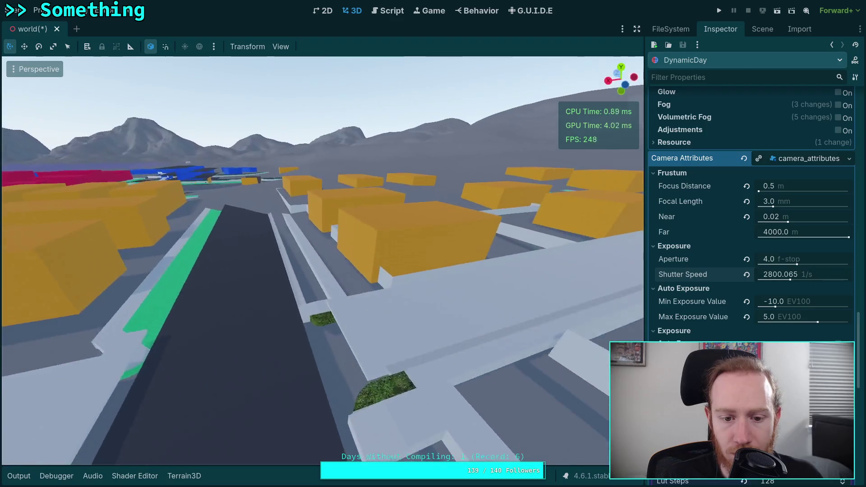
{"action": "key", "text": "w"}
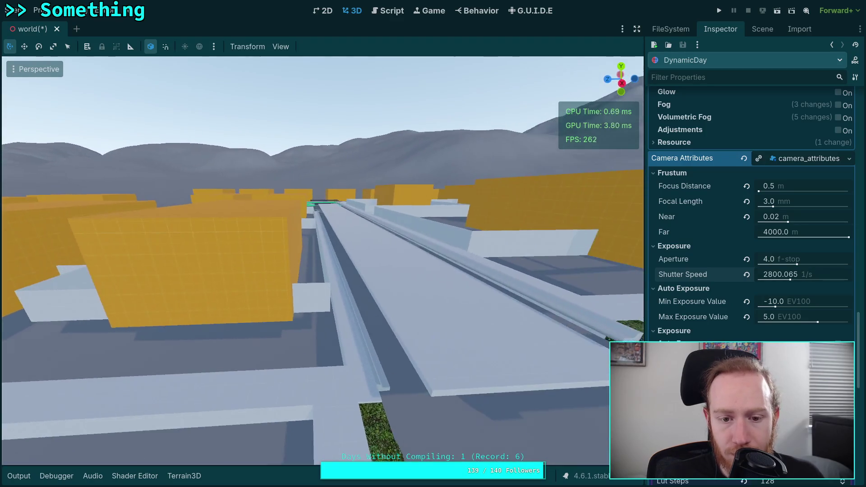
{"action": "key", "text": "w"}
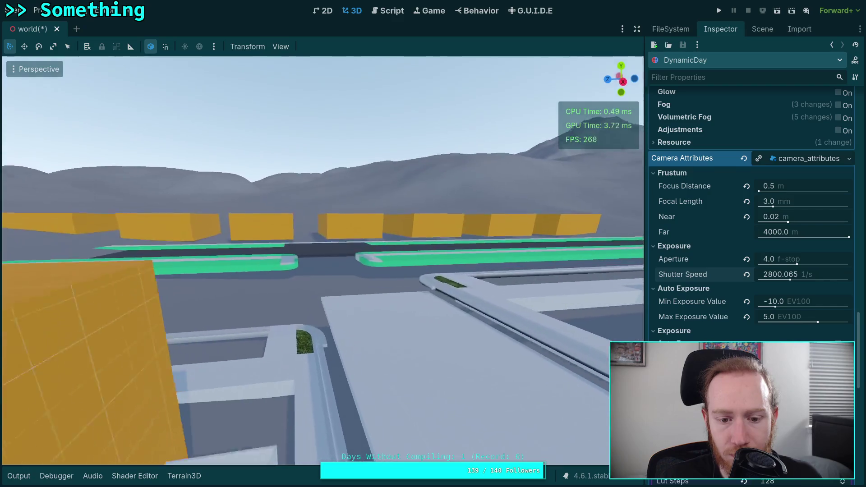
{"action": "key", "text": "w"}
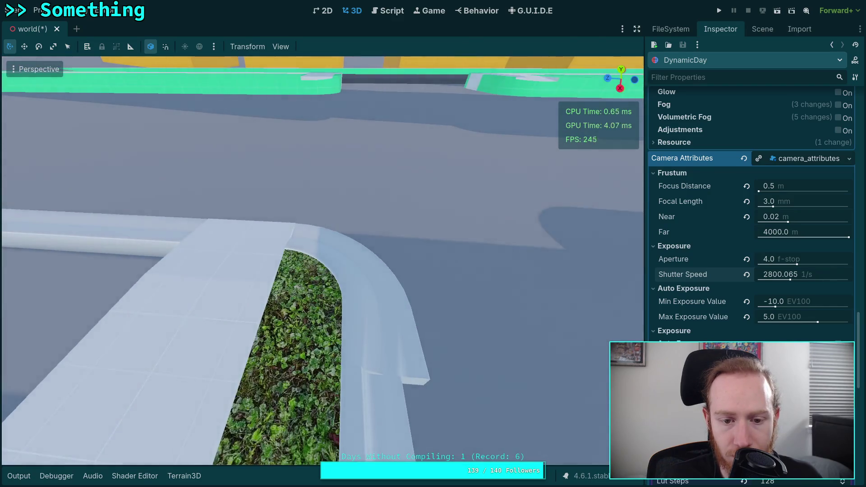
{"action": "key", "text": "s"}
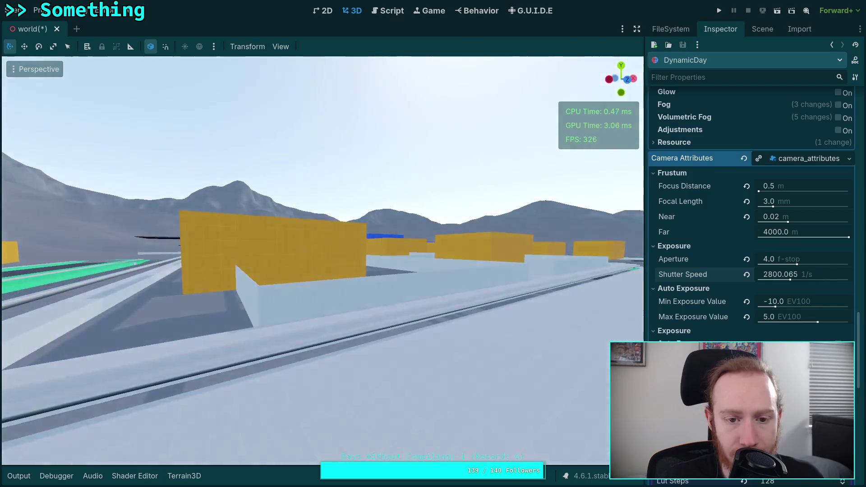
{"action": "key", "text": "e"}
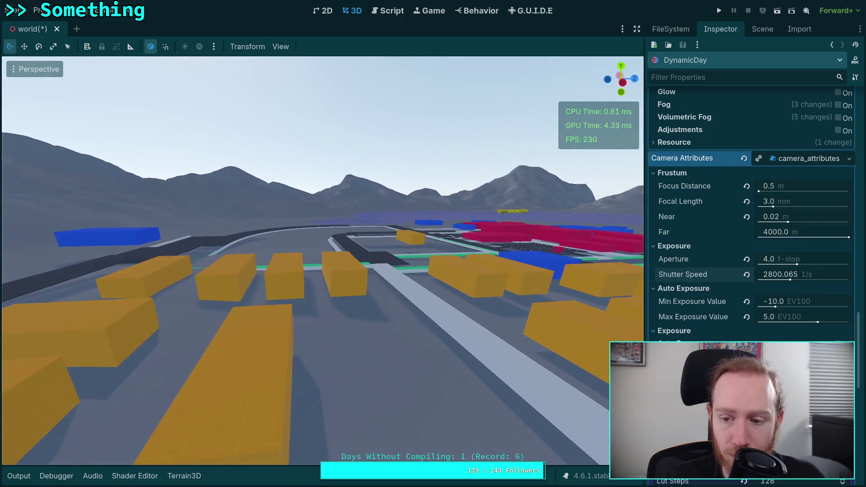
{"action": "left_click", "coordinate": [747, 261]}
{"action": "left_click", "coordinate": [748, 275]}
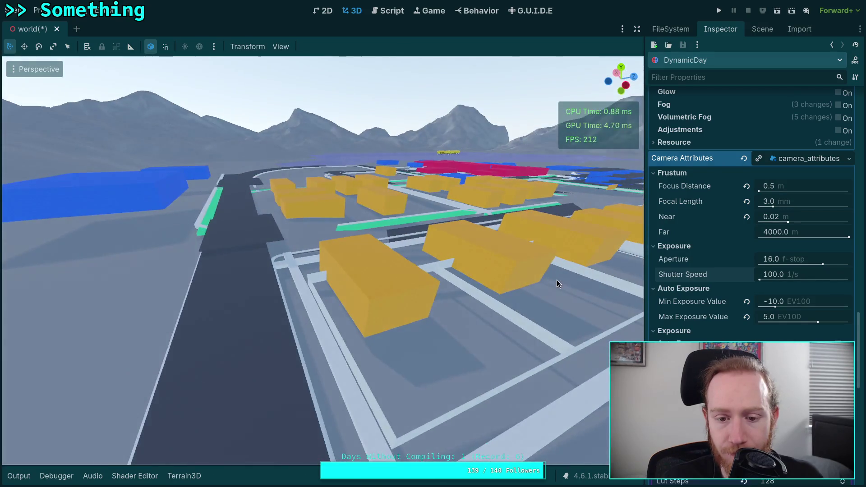
- Set the WorldEnvironment background Intensity to 10000 nt
{"action": "scroll", "coordinate": [723, 285], "scroll_direction": "up", "scroll_amount": 6}
{"action": "scroll", "coordinate": [723, 284], "scroll_direction": "up", "scroll_amount": 10}
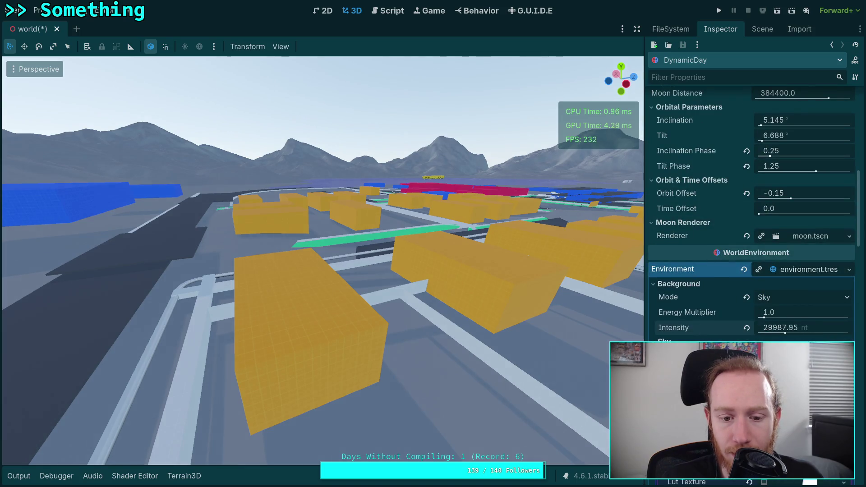
{"action": "left_click_drag", "start_coordinate": [785, 332], "coordinate": [767, 334]}
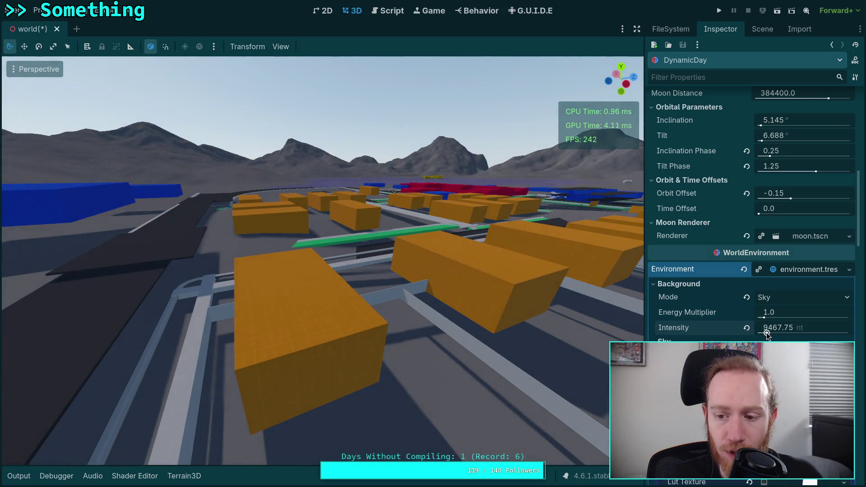
{"action": "left_click", "coordinate": [767, 333]}
{"action": "type", "text": "10000"}
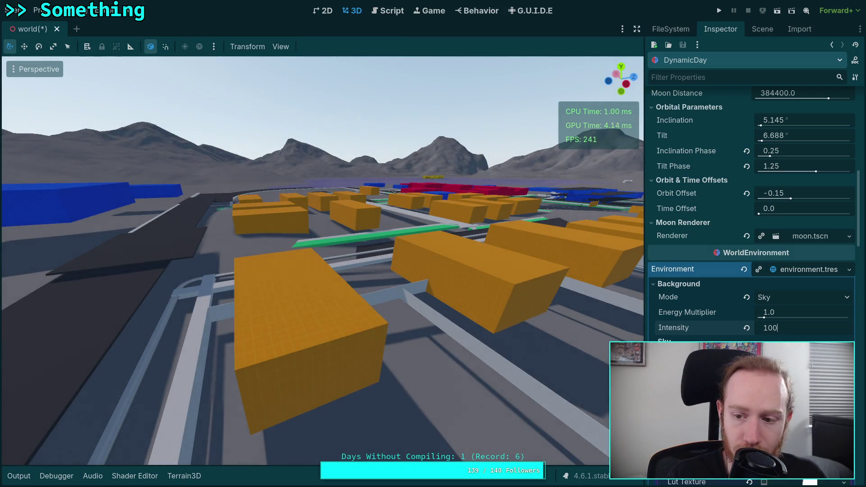
{"action": "key", "text": "Return"}
- Fly over the yellow boxes to check the sky, then raise Intensity to 15000 nt
{"action": "key", "text": "w"}
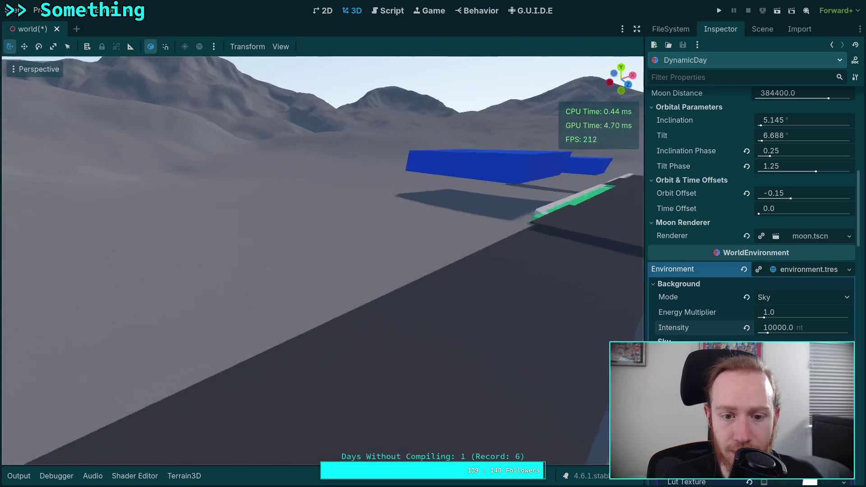
{"action": "key", "text": "w"}
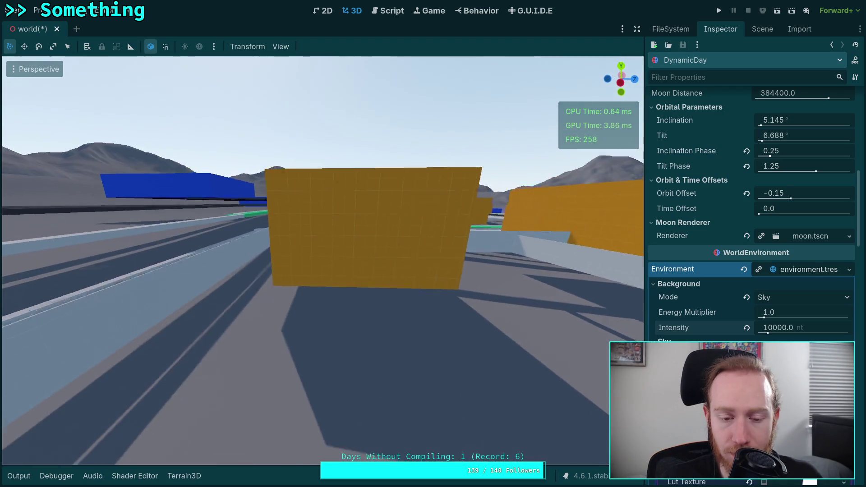
{"action": "key", "text": "w"}
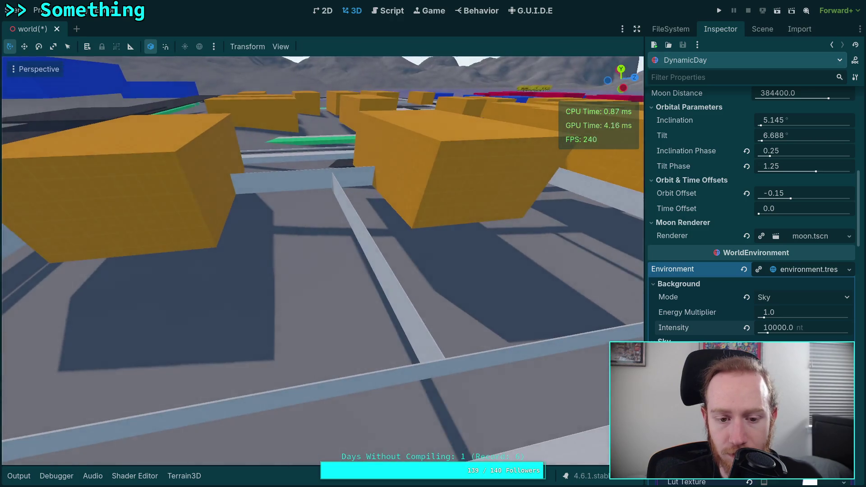
{"action": "key", "text": "w"}
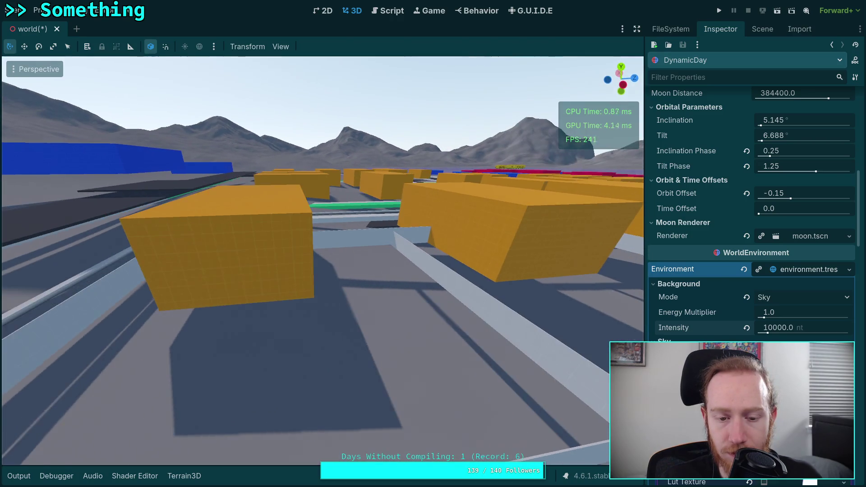
{"action": "left_click", "coordinate": [768, 331]}
{"action": "type", "text": "15000"}
{"action": "key", "text": "Return"}
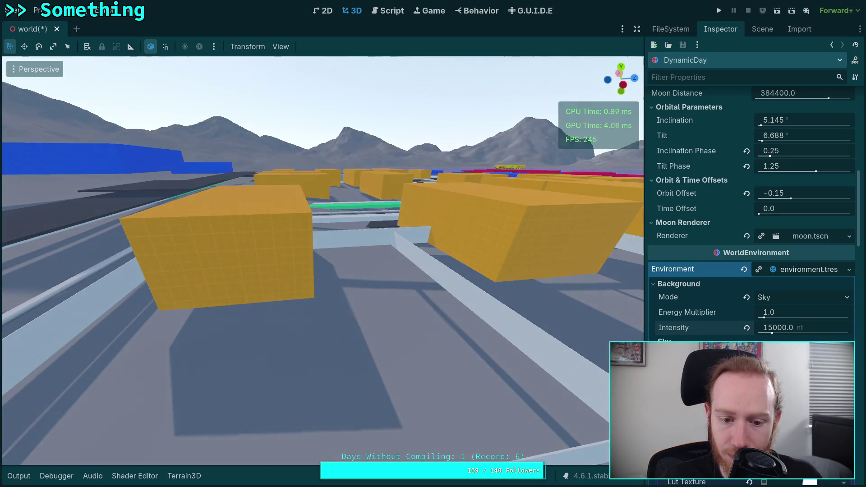
{"action": "key", "text": "w"}
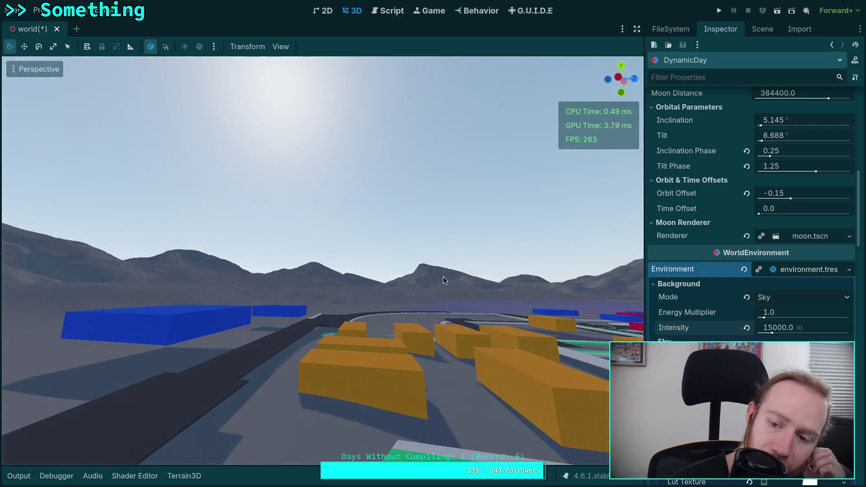
{"action": "scroll", "coordinate": [751, 217], "scroll_direction": "down", "scroll_amount": 4}
{"action": "scroll", "coordinate": [751, 217], "scroll_direction": "down", "scroll_amount": 4}
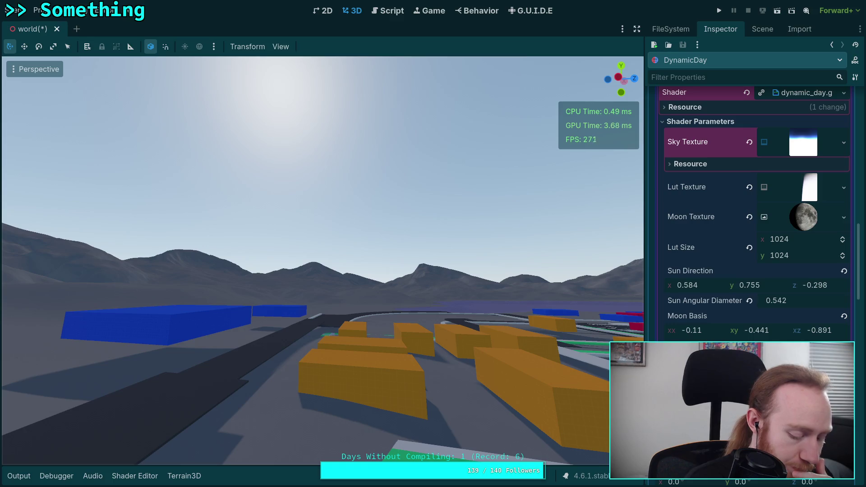
- Switch to the browser and show the Physically-based sky shader's Common code from the top
{"action": "key", "text": "super+3"}
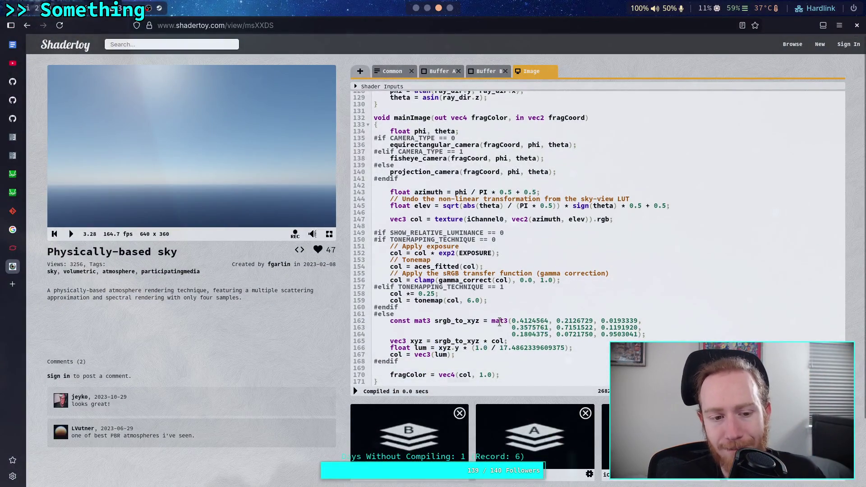
{"action": "scroll", "coordinate": [499, 322], "scroll_direction": "up", "scroll_amount": 15}
{"action": "left_click", "coordinate": [410, 78]}
{"action": "scroll", "coordinate": [617, 257], "scroll_direction": "up", "scroll_amount": 10}
{"action": "scroll", "coordinate": [617, 257], "scroll_direction": "up", "scroll_amount": 10}
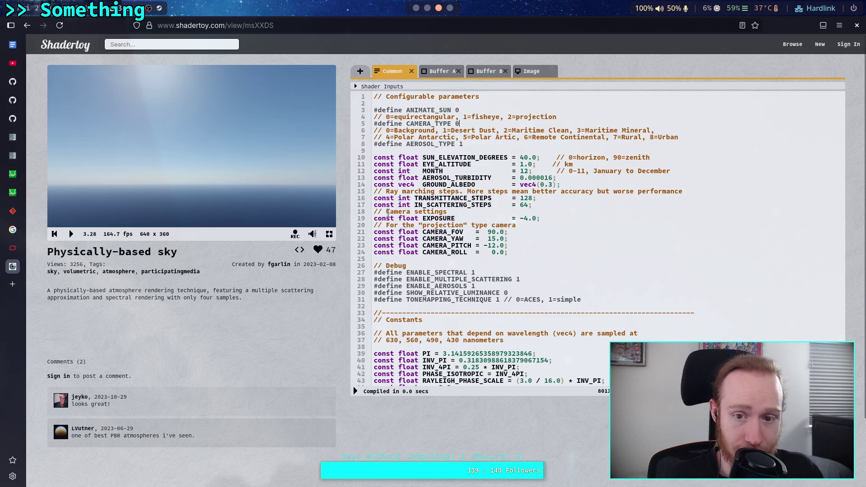
- Change the simple-tonemap multiplier on Image line 158 from 0.25 to 1. and recompile
{"action": "left_click", "coordinate": [355, 391]}
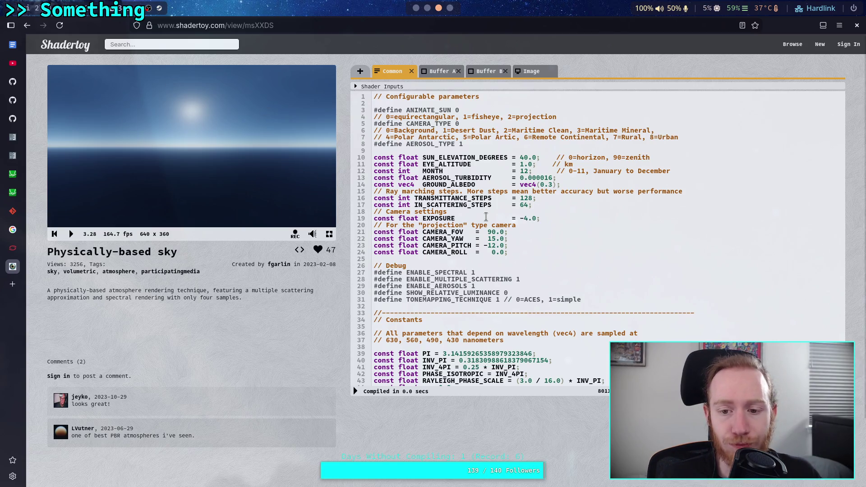
{"action": "left_click", "coordinate": [527, 73]}
{"action": "scroll", "coordinate": [511, 220], "scroll_direction": "down", "scroll_amount": 15}
{"action": "scroll", "coordinate": [511, 220], "scroll_direction": "down", "scroll_amount": 3}
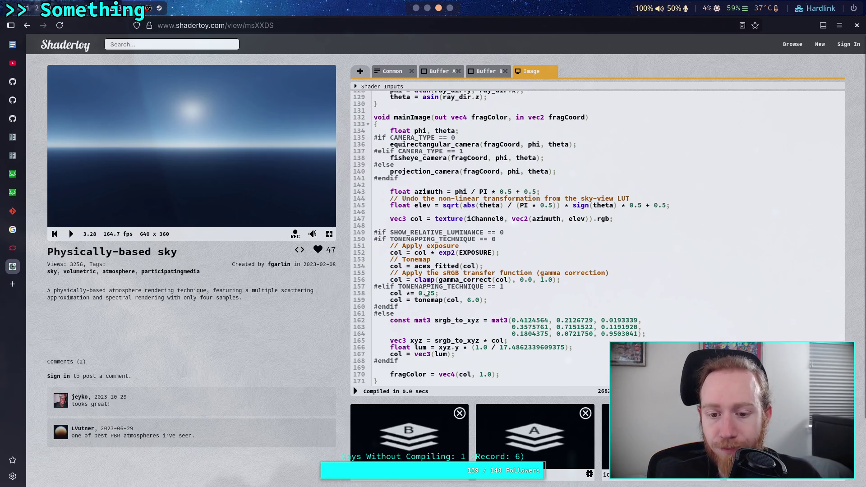
{"action": "left_click_drag", "start_coordinate": [418, 294], "coordinate": [429, 294]}
{"action": "type", "text": "1."}
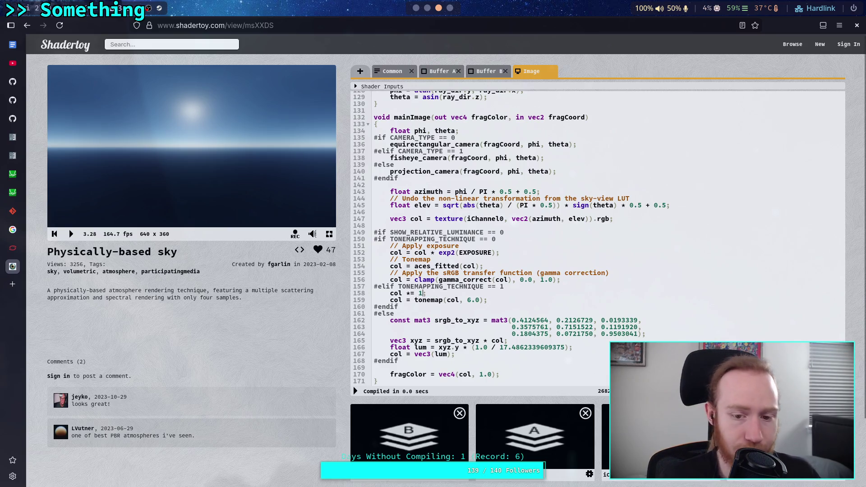
{"action": "left_click", "coordinate": [355, 392]}
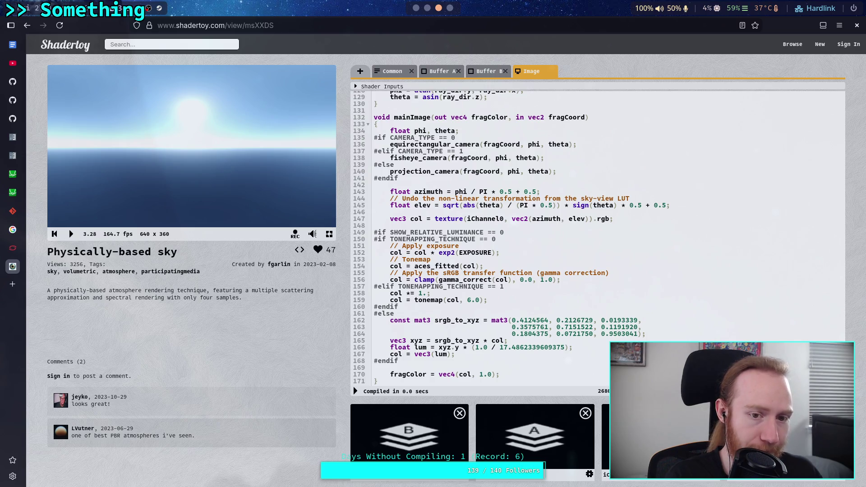
- Compare against Godot with its shader code hidden, then return to the Shadertoy page
{"action": "key", "text": "super+2"}
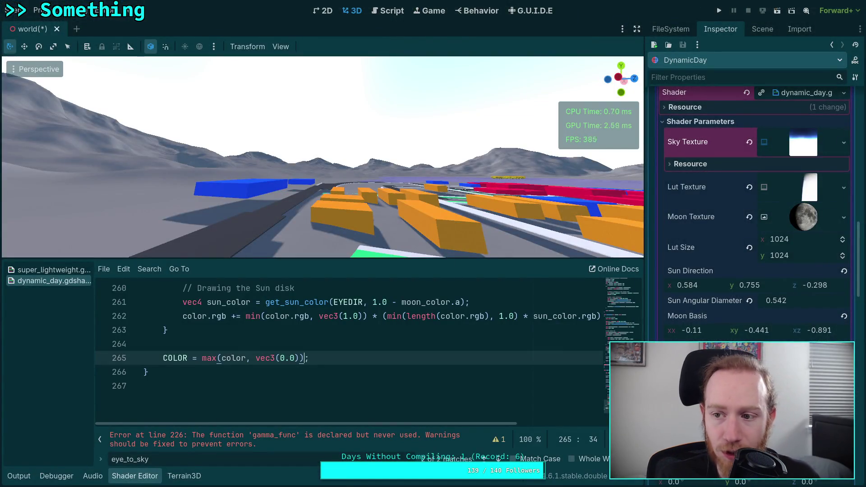
{"action": "left_click", "coordinate": [135, 477]}
{"action": "scroll", "coordinate": [800, 172], "scroll_direction": "up", "scroll_amount": 3}
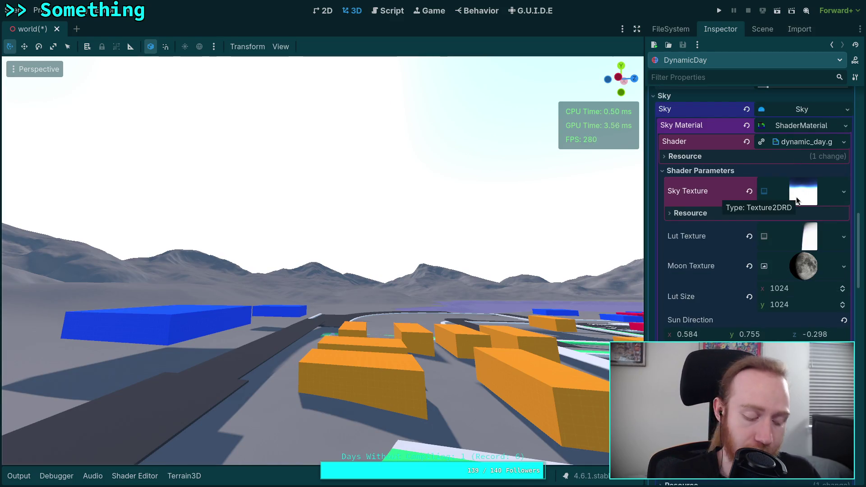
{"action": "key", "text": "super+3"}
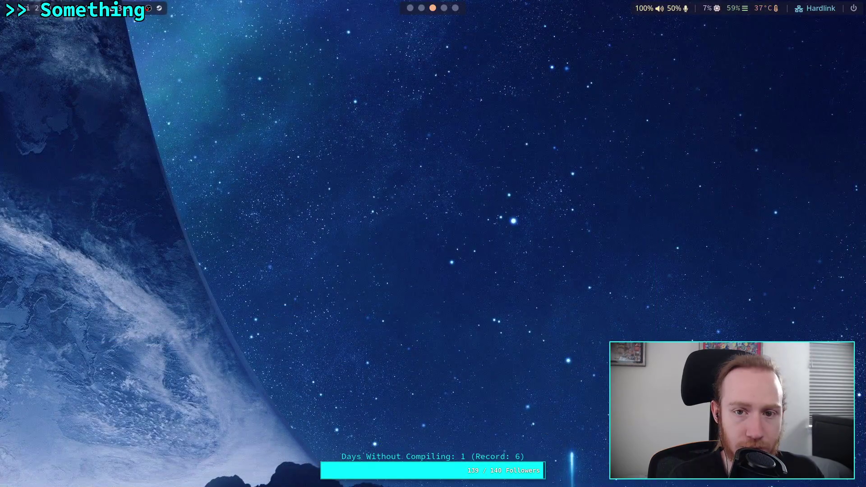
{"action": "key", "text": "super+4"}
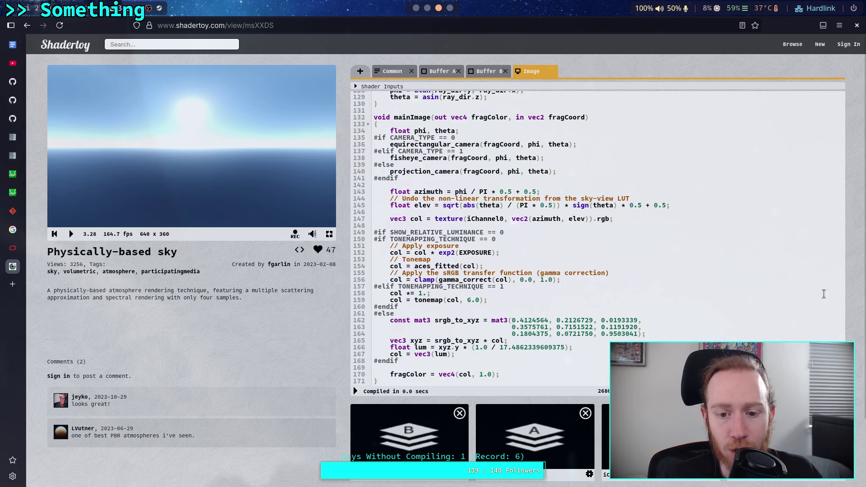
- Comment out the tonemap call on line 159 with //, recompile, and return to Godot
{"action": "left_click", "coordinate": [391, 300]}
{"action": "type", "text": "//"}
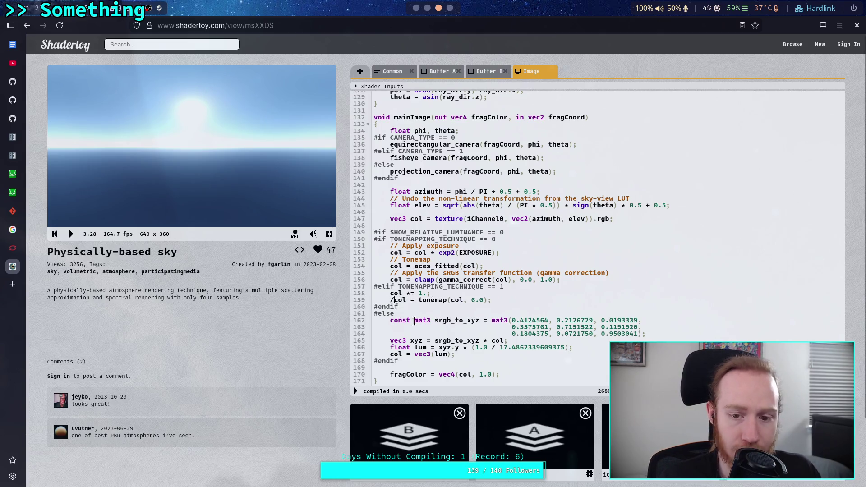
{"action": "key", "text": "alt+Return"}
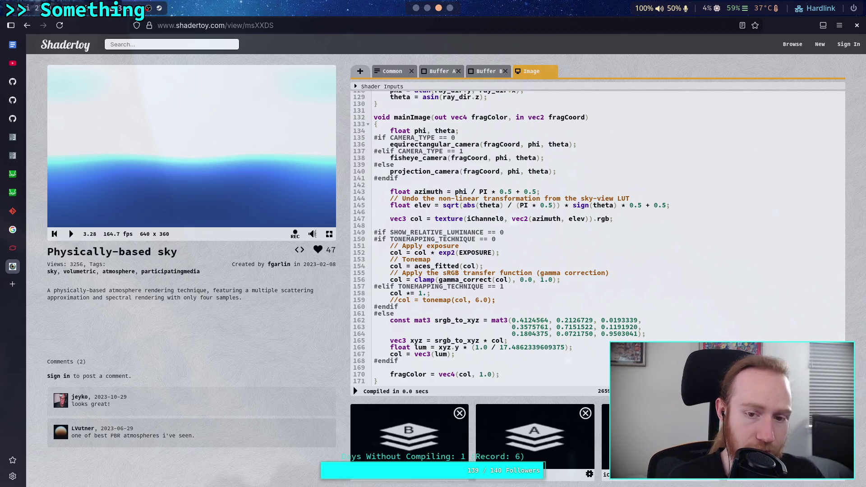
{"action": "key", "text": "alt+Tab"}
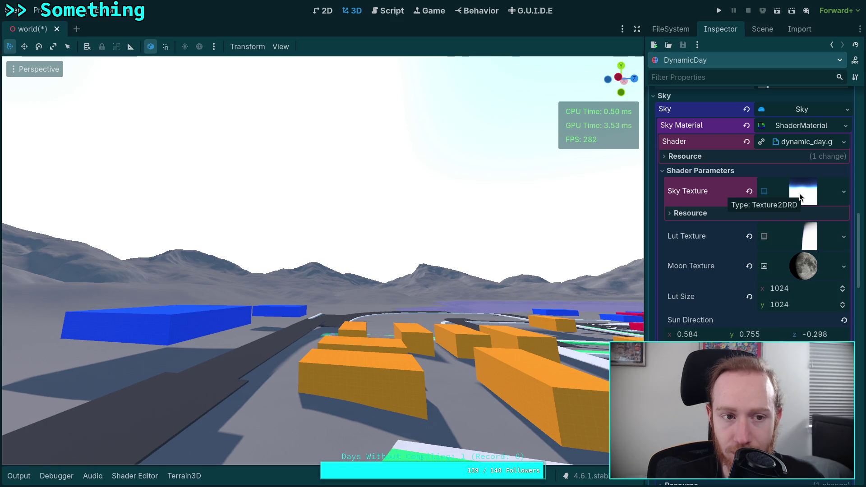
- Save the world scene with Ctrl+S and reload the current project
{"action": "key", "text": "ctrl+s"}
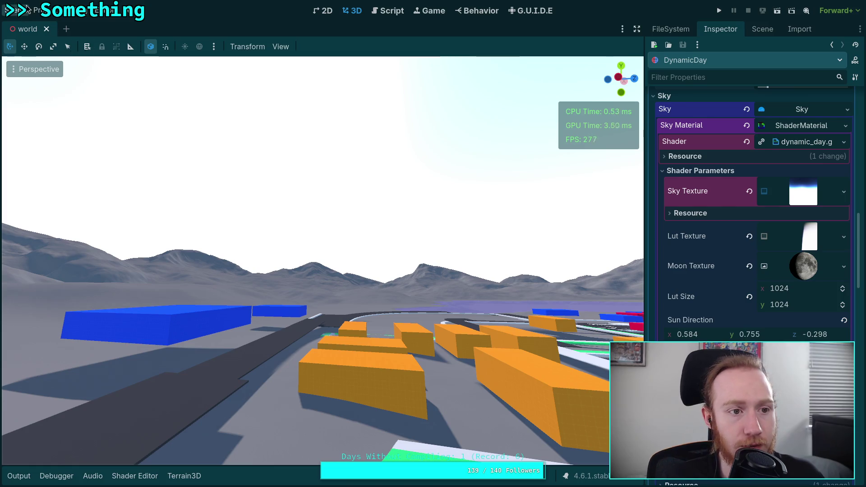
{"action": "left_click", "coordinate": [39, 10]}
{"action": "left_click", "coordinate": [76, 133]}
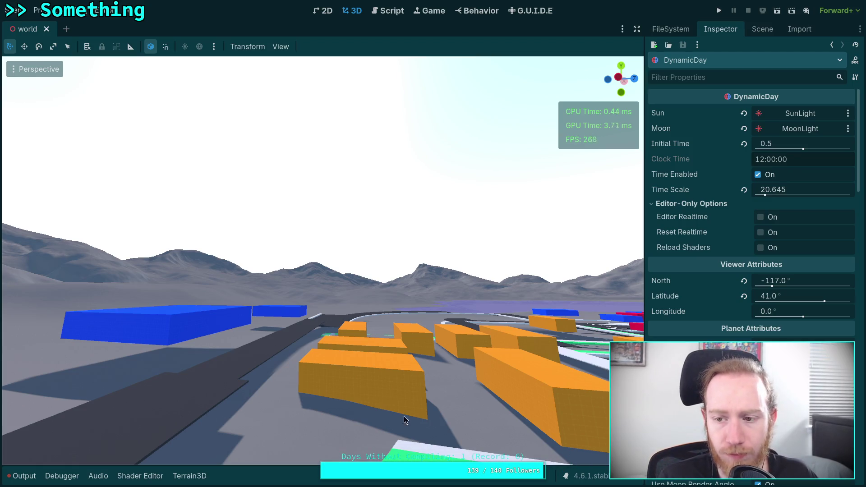
{"action": "left_click", "coordinate": [762, 29]}
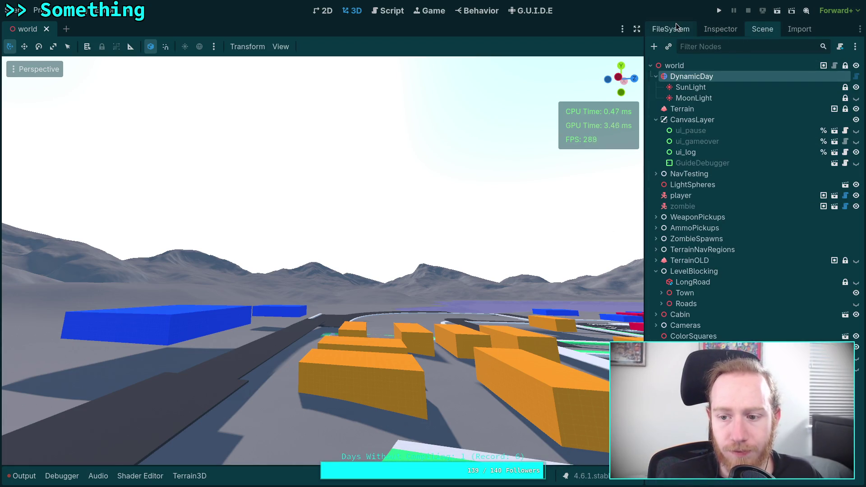
- Expand script/dynamic_day in the FileSystem dock and reimport common_inc.glsl
{"action": "left_click", "coordinate": [676, 25]}
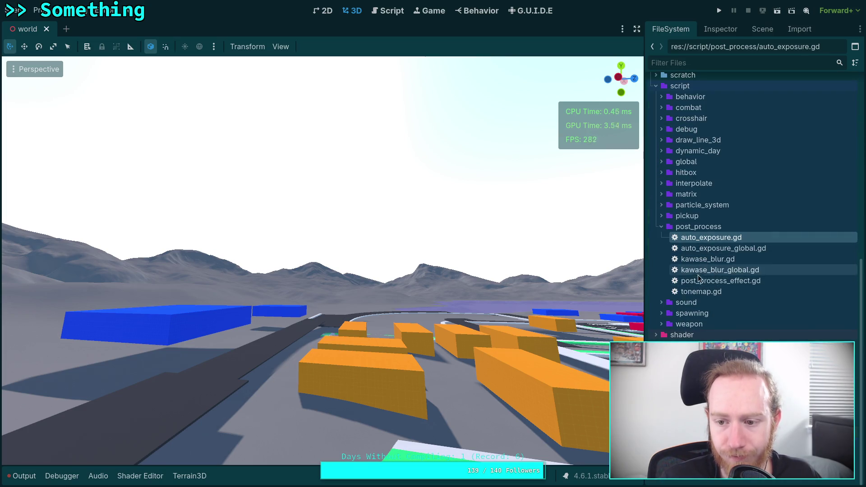
{"action": "left_click", "coordinate": [656, 335]}
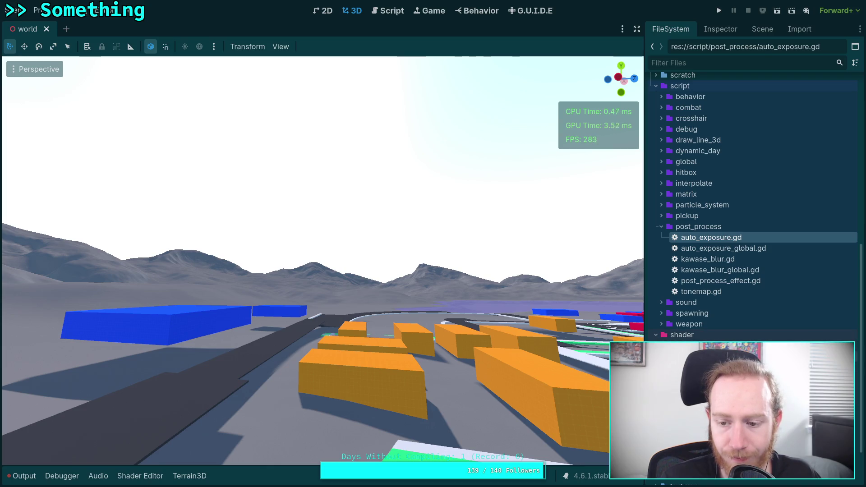
{"action": "left_click", "coordinate": [656, 334]}
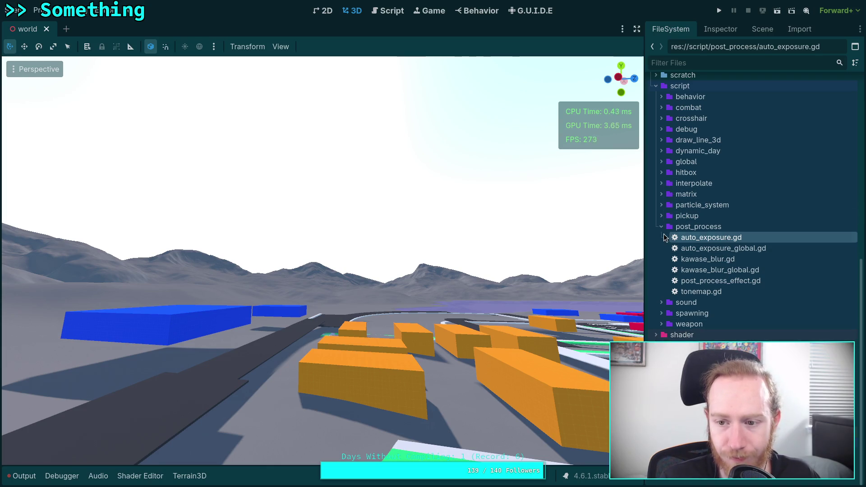
{"action": "left_click", "coordinate": [662, 216]}
{"action": "left_click", "coordinate": [677, 150]}
{"action": "left_click", "coordinate": [661, 150]}
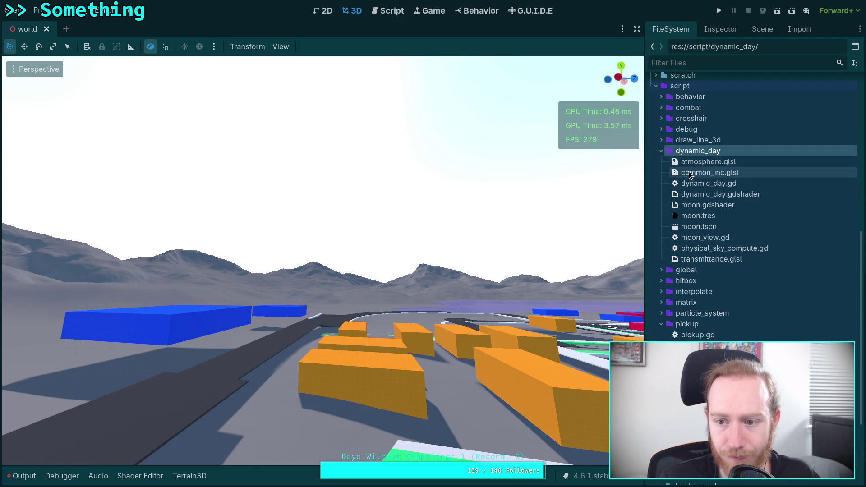
{"action": "right_click", "coordinate": [689, 175]}
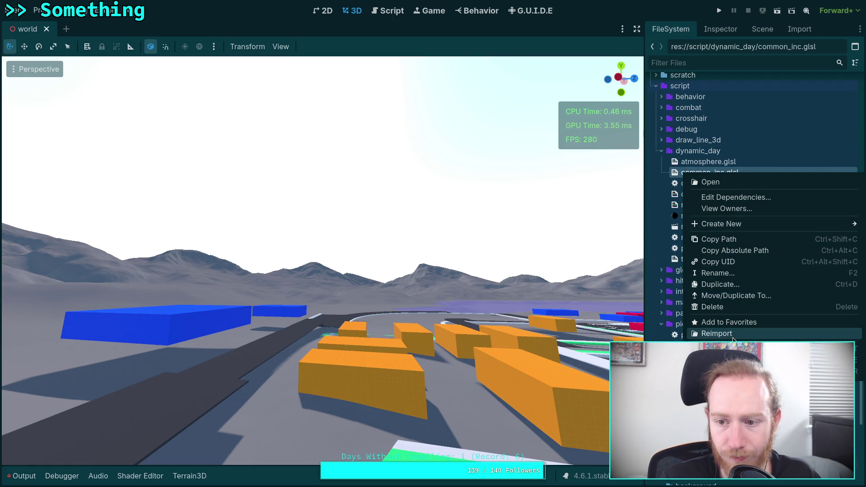
{"action": "left_click", "coordinate": [734, 336]}
{"action": "left_click", "coordinate": [434, 352]}
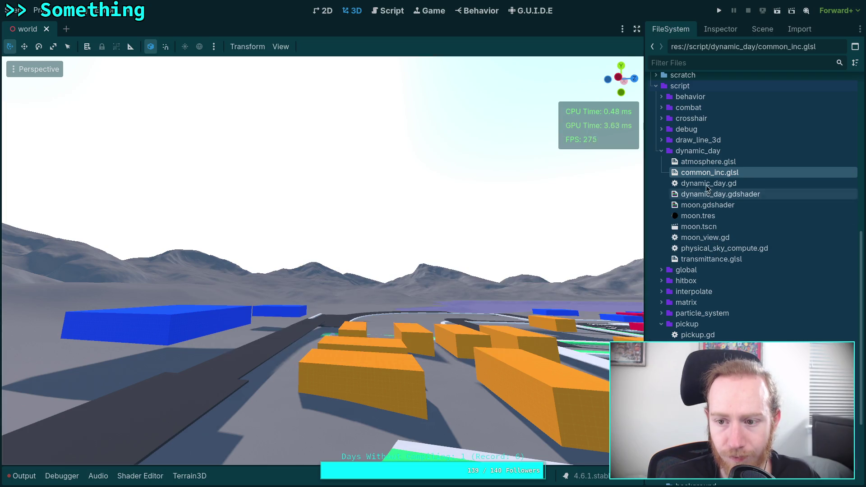
- Reimport atmosphere.glsl, then reload the saved world scene
{"action": "right_click", "coordinate": [727, 163]}
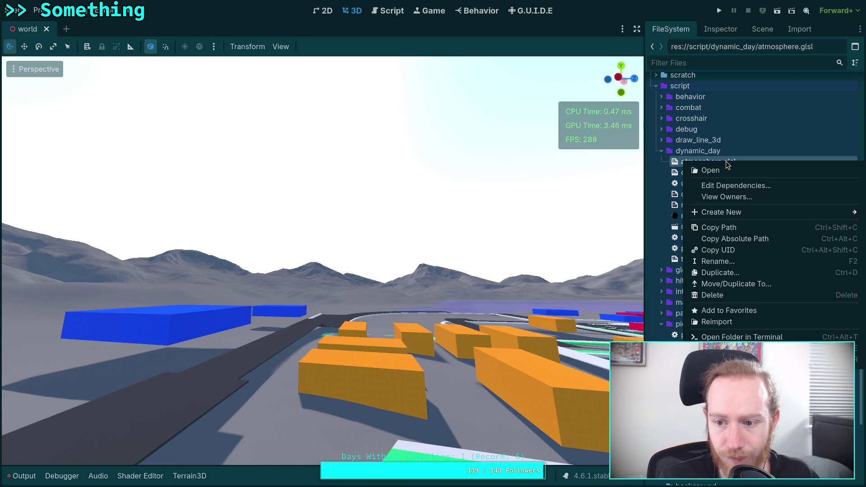
{"action": "left_click", "coordinate": [717, 321]}
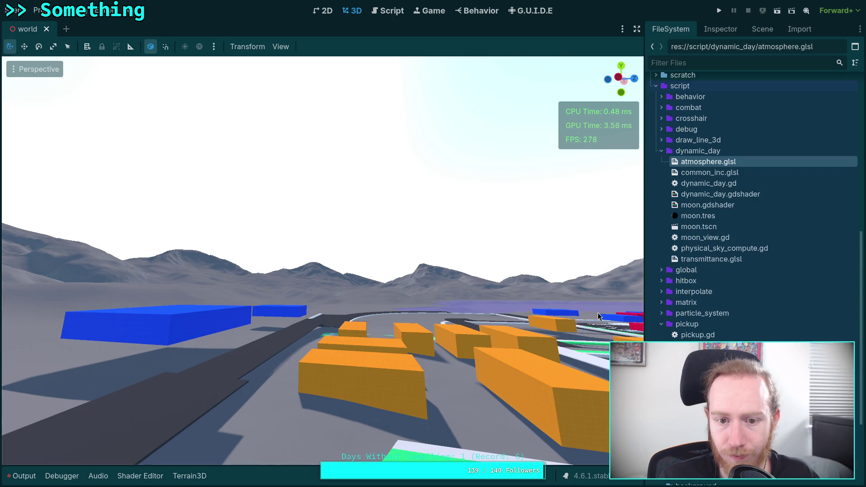
{"action": "right_click", "coordinate": [708, 260]}
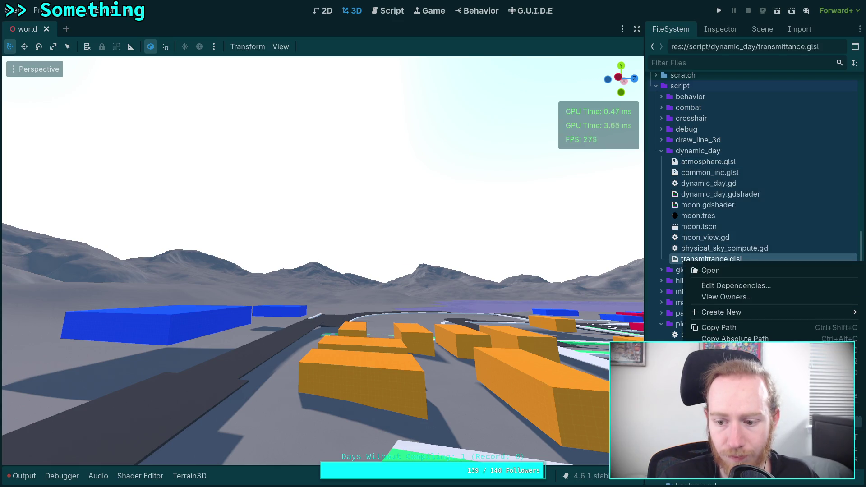
{"action": "key", "text": "Escape"}
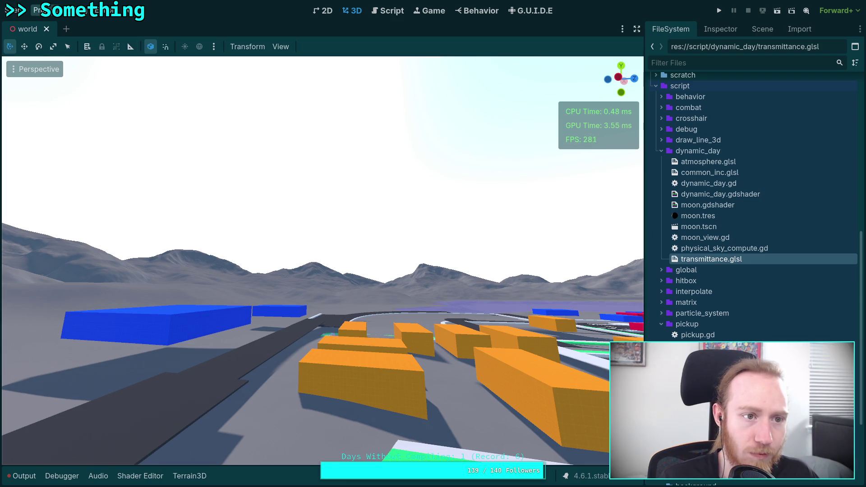
{"action": "left_click", "coordinate": [38, 10]}
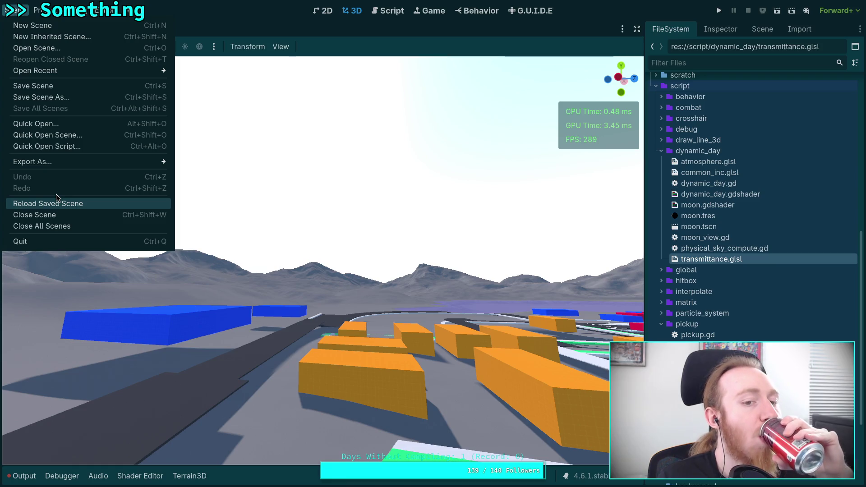
{"action": "left_click", "coordinate": [57, 199]}
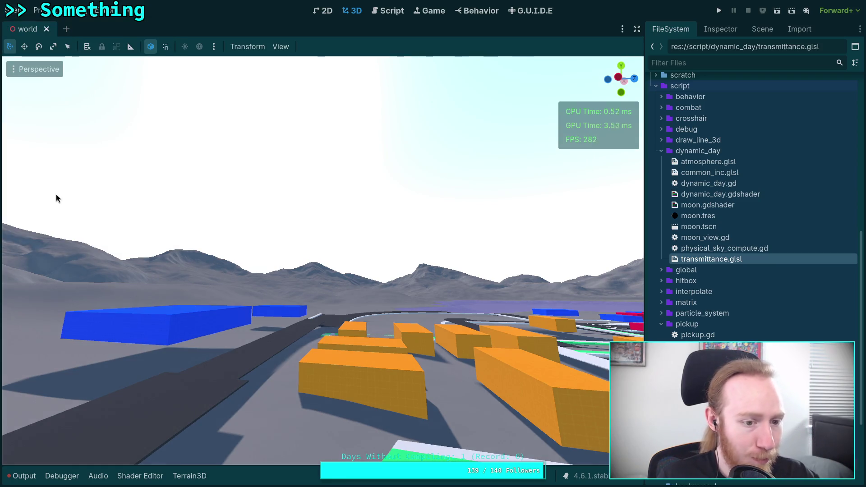
- Open the DynamicDay sky material's dynamic_day shader code and expand its parameters
{"action": "left_click", "coordinate": [763, 29]}
{"action": "left_click", "coordinate": [721, 29]}
{"action": "scroll", "coordinate": [740, 203], "scroll_direction": "down", "scroll_amount": 15}
{"action": "scroll", "coordinate": [776, 226], "scroll_direction": "down", "scroll_amount": 15}
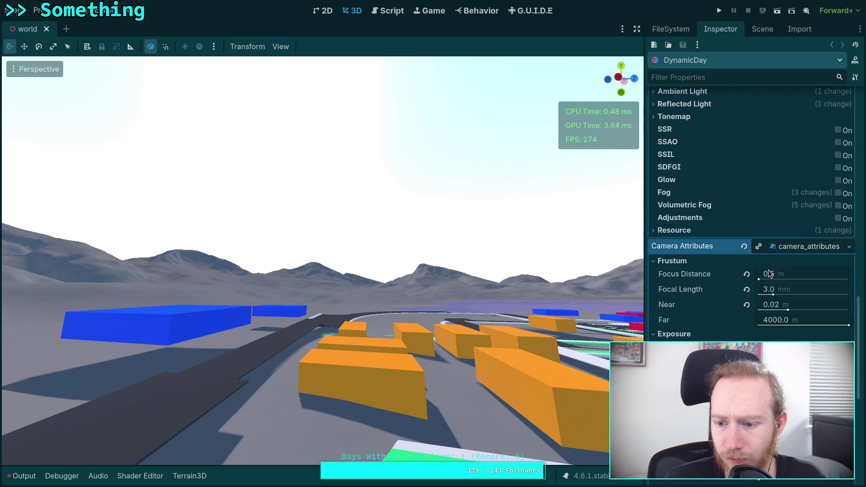
{"action": "left_click", "coordinate": [789, 273]}
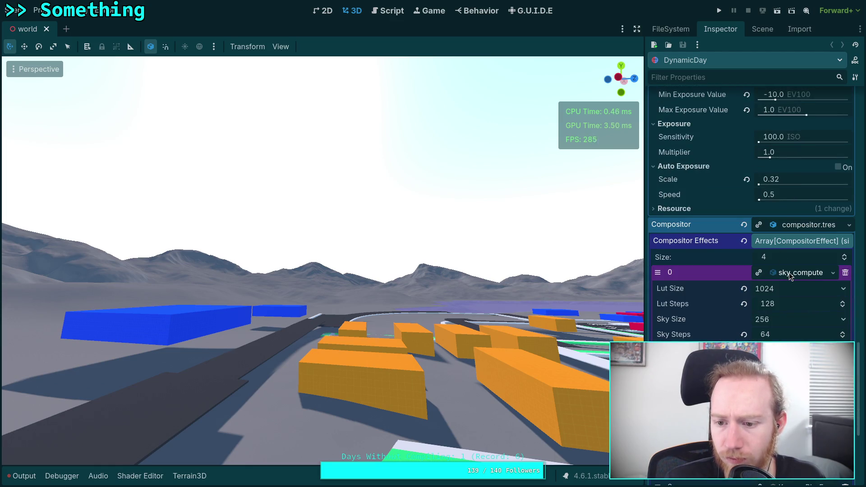
{"action": "left_click", "coordinate": [789, 272]}
{"action": "scroll", "coordinate": [772, 261], "scroll_direction": "up", "scroll_amount": 5}
{"action": "scroll", "coordinate": [773, 262], "scroll_direction": "up", "scroll_amount": 10}
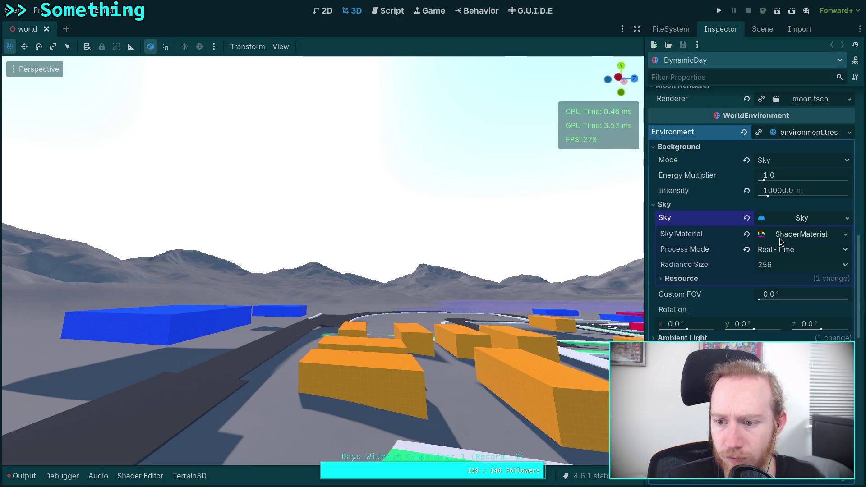
{"action": "left_click", "coordinate": [801, 234]}
{"action": "left_click", "coordinate": [792, 251]}
{"action": "left_click", "coordinate": [779, 268]}
{"action": "left_click", "coordinate": [783, 266]}
{"action": "left_click", "coordinate": [735, 279]}
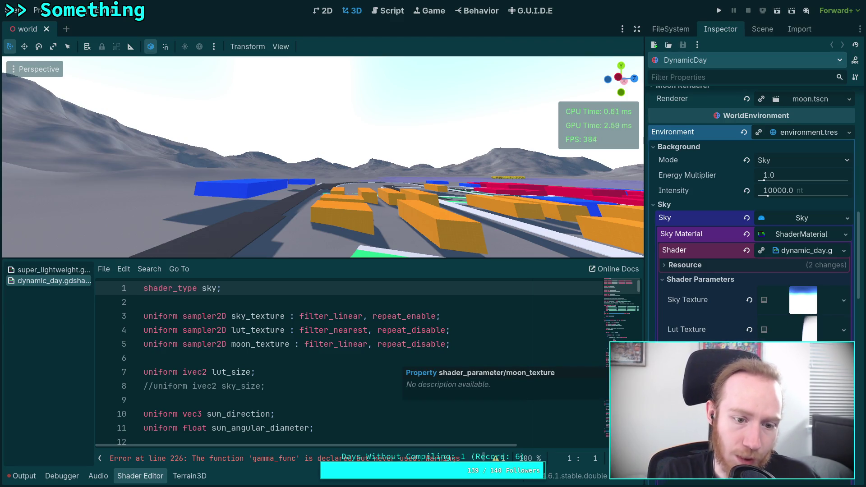
- Fold the bicubic and transmittance_from_lut function bodies and enlarge the shader editor
{"action": "scroll", "coordinate": [229, 415], "scroll_direction": "down", "scroll_amount": 15}
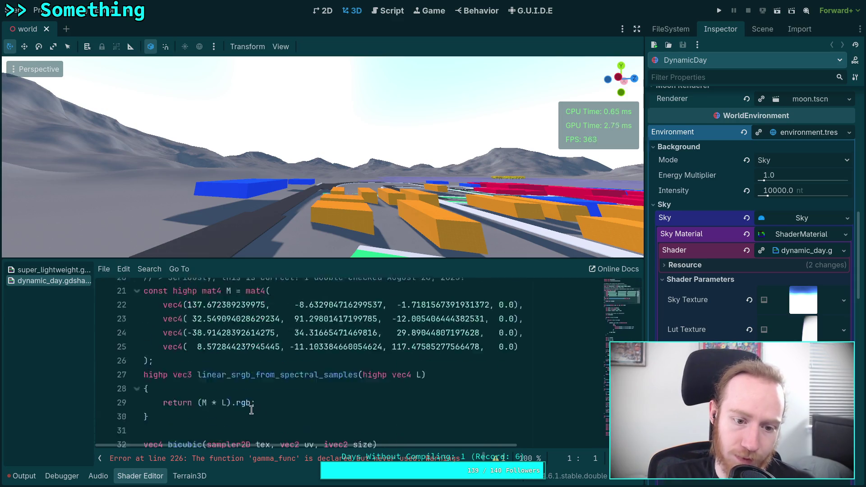
{"action": "scroll", "coordinate": [251, 410], "scroll_direction": "up", "scroll_amount": 8}
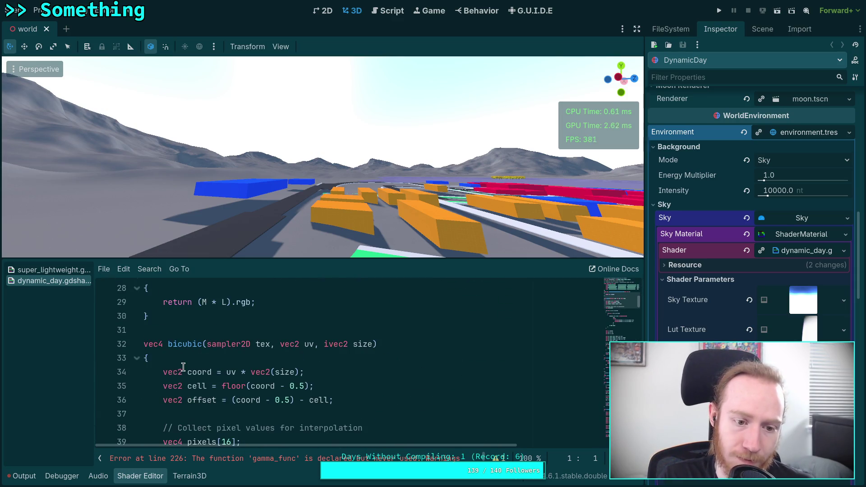
{"action": "left_click", "coordinate": [136, 358]}
{"action": "left_click", "coordinate": [136, 413]}
{"action": "scroll", "coordinate": [147, 403], "scroll_direction": "down", "scroll_amount": 3}
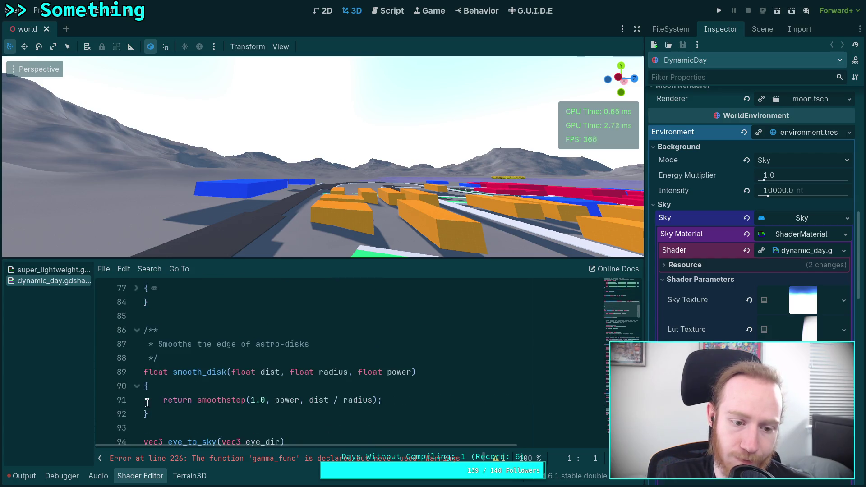
{"action": "scroll", "coordinate": [144, 380], "scroll_direction": "down", "scroll_amount": 4}
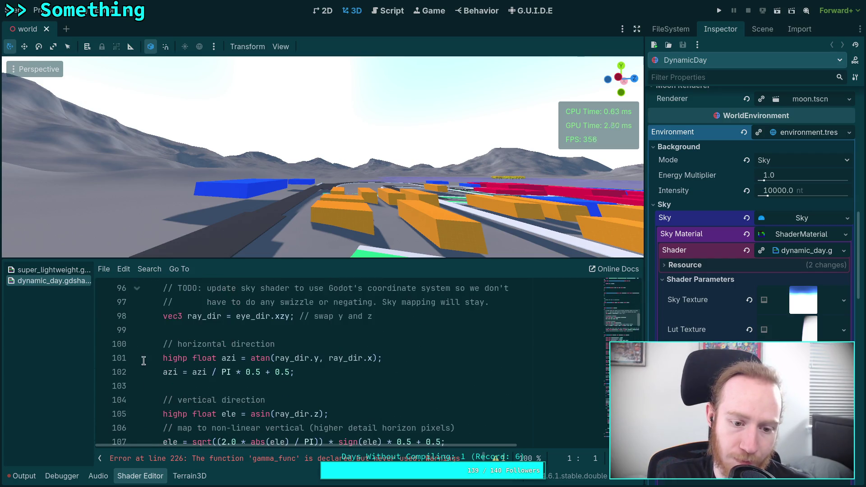
{"action": "scroll", "coordinate": [249, 383], "scroll_direction": "down", "scroll_amount": 1}
{"action": "left_click_drag", "start_coordinate": [320, 260], "coordinate": [320, 172]}
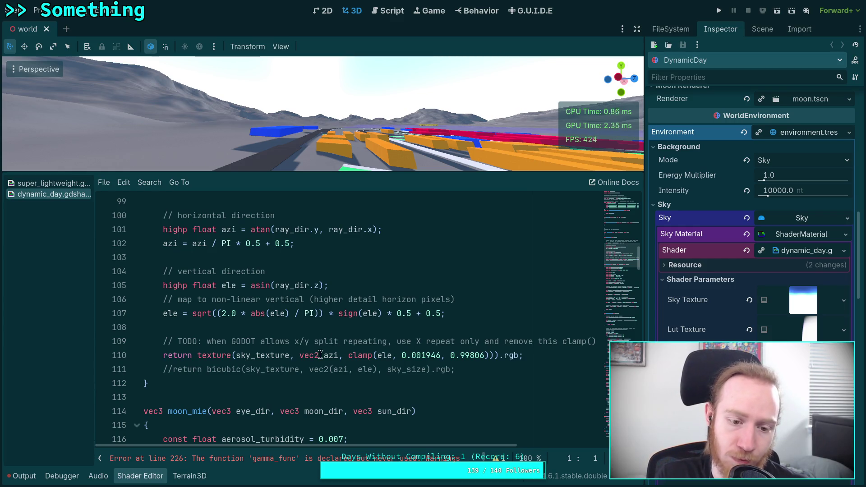
- Select sky_texture on line 110, scroll to the gamma_func error, then switch to nvim
{"action": "left_click_drag", "start_coordinate": [235, 356], "coordinate": [288, 354]}
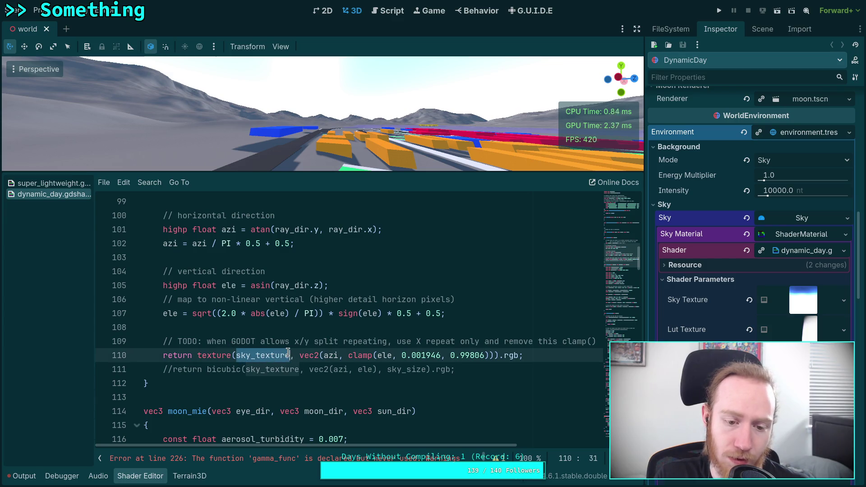
{"action": "scroll", "coordinate": [302, 373], "scroll_direction": "down", "scroll_amount": 3}
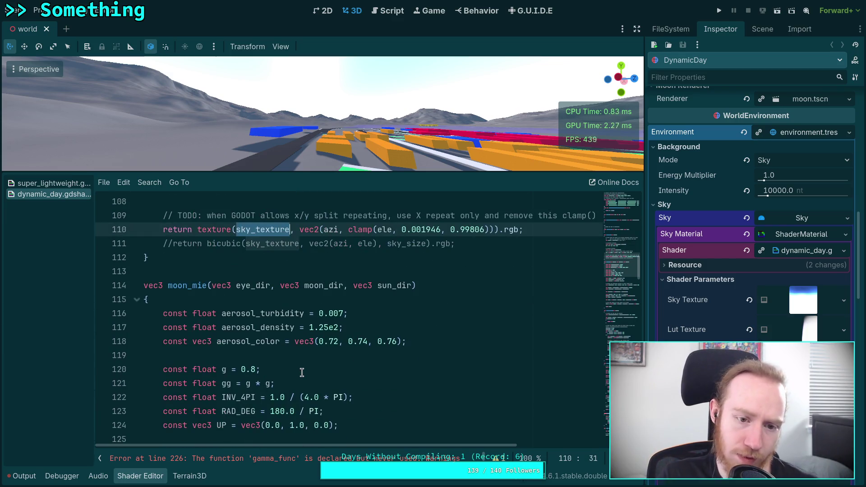
{"action": "scroll", "coordinate": [302, 373], "scroll_direction": "up", "scroll_amount": 4}
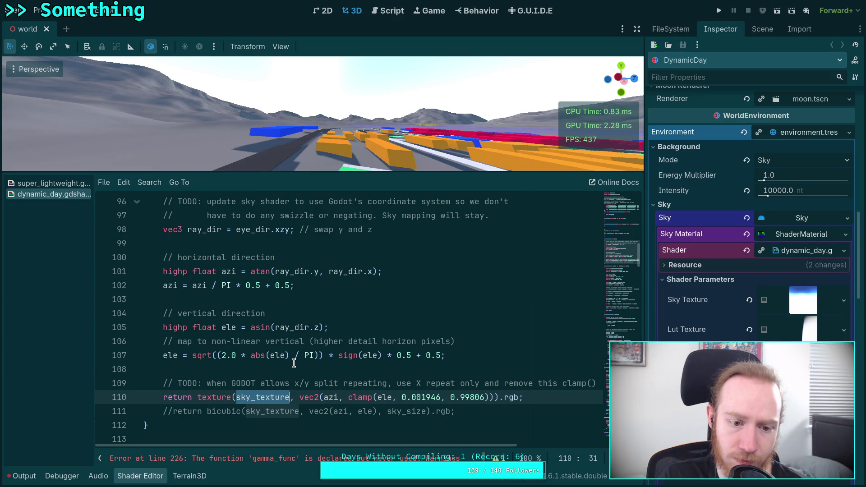
{"action": "scroll", "coordinate": [294, 363], "scroll_direction": "up", "scroll_amount": 8}
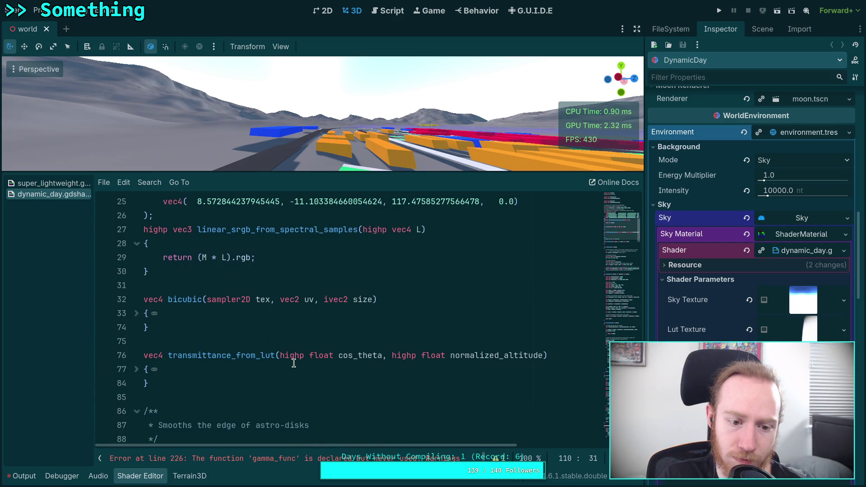
{"action": "scroll", "coordinate": [294, 363], "scroll_direction": "down", "scroll_amount": 13}
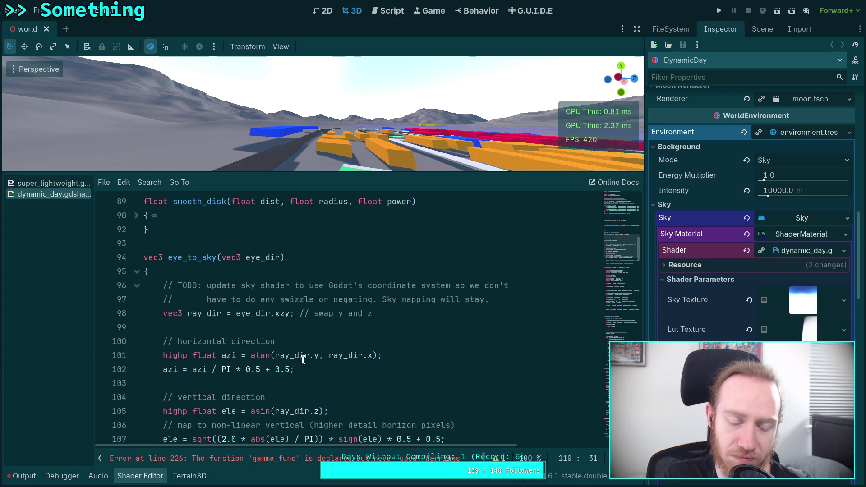
{"action": "scroll", "coordinate": [308, 359], "scroll_direction": "down", "scroll_amount": 8}
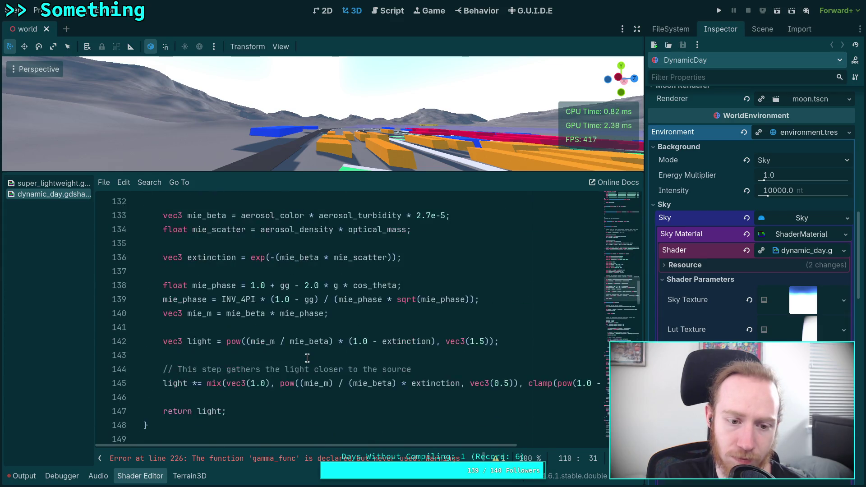
{"action": "scroll", "coordinate": [308, 359], "scroll_direction": "down", "scroll_amount": 2}
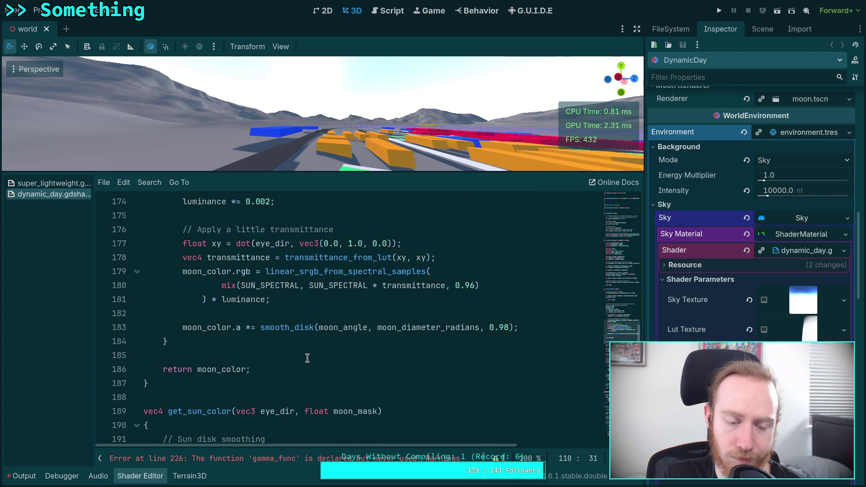
{"action": "scroll", "coordinate": [307, 359], "scroll_direction": "down", "scroll_amount": 2}
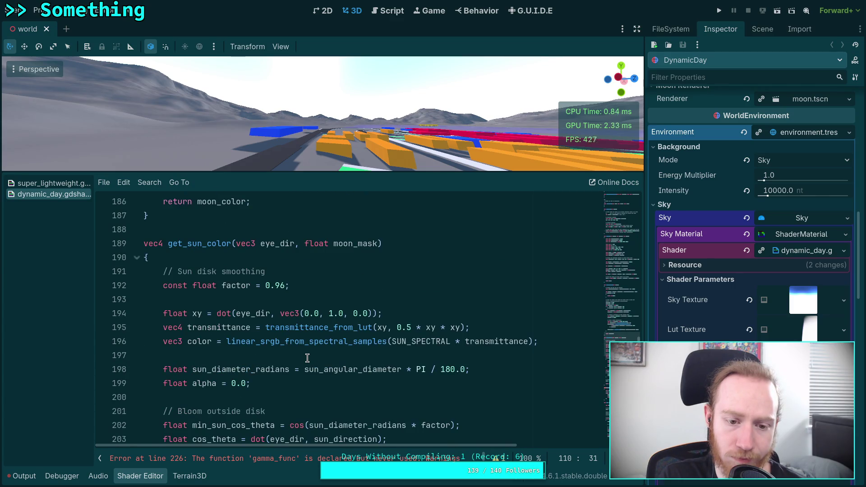
{"action": "scroll", "coordinate": [308, 359], "scroll_direction": "down", "scroll_amount": 1}
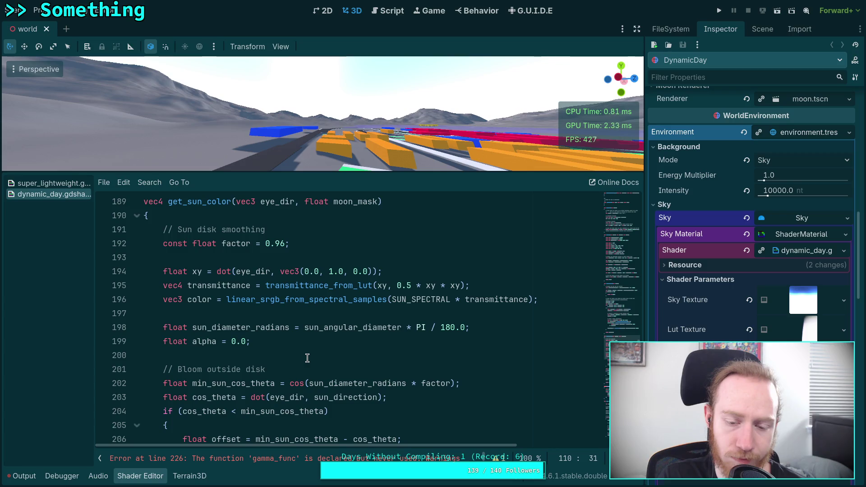
{"action": "scroll", "coordinate": [307, 359], "scroll_direction": "down", "scroll_amount": 13}
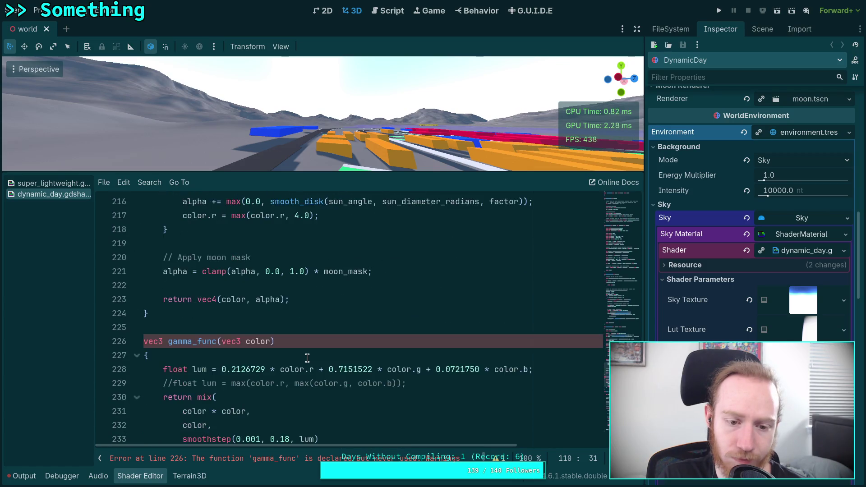
{"action": "scroll", "coordinate": [308, 359], "scroll_direction": "down", "scroll_amount": 8}
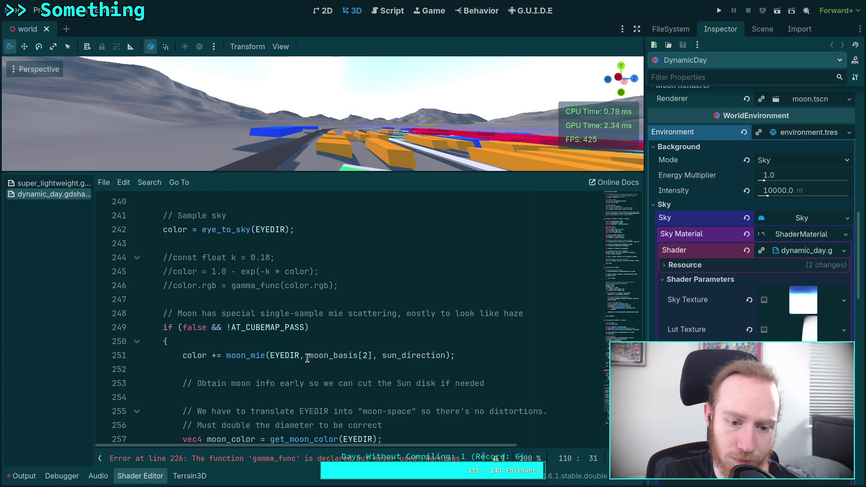
{"action": "scroll", "coordinate": [308, 358], "scroll_direction": "up", "scroll_amount": 14}
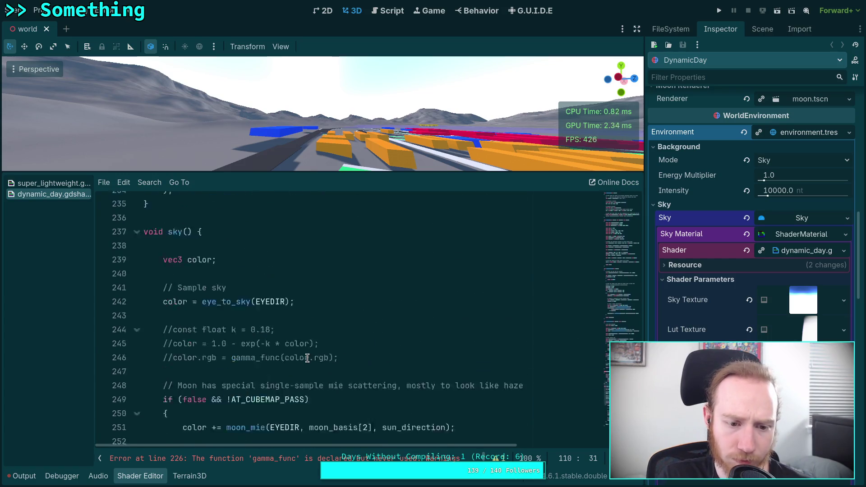
{"action": "key", "text": "super+2"}
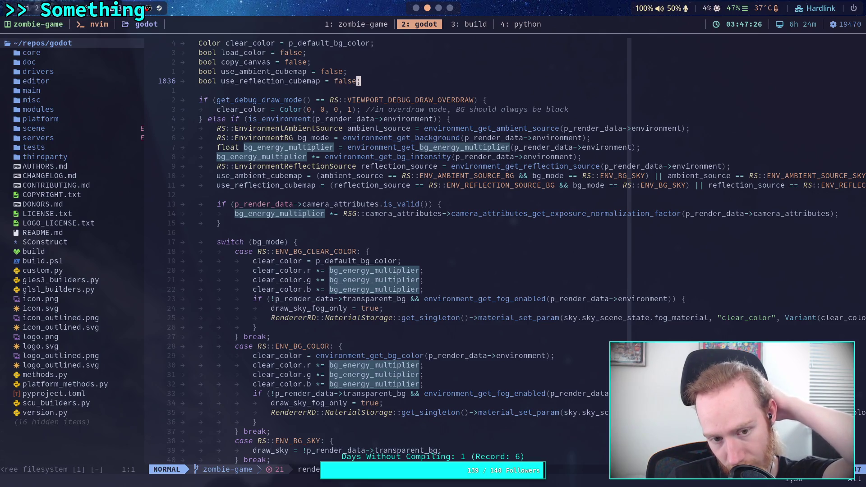
- Switch to the zombie-game Neovim session and open the atmosphere.glsl buffer
{"action": "left_click", "coordinate": [266, 231]}
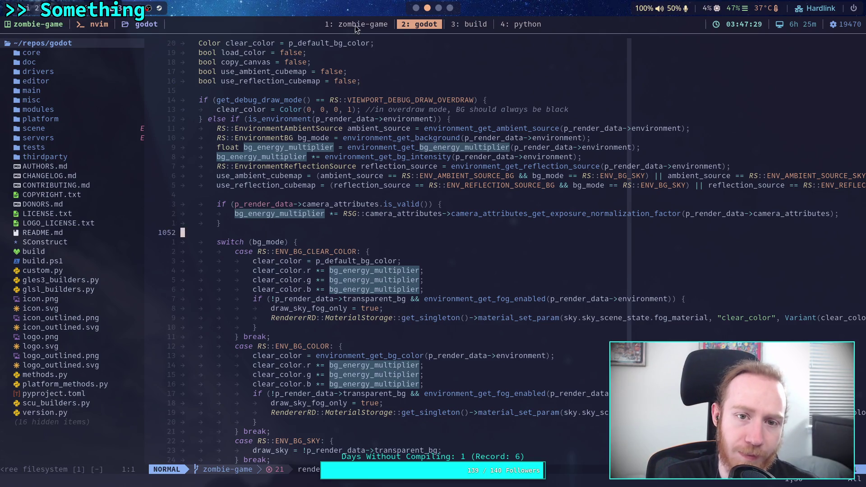
{"action": "left_click", "coordinate": [363, 26]}
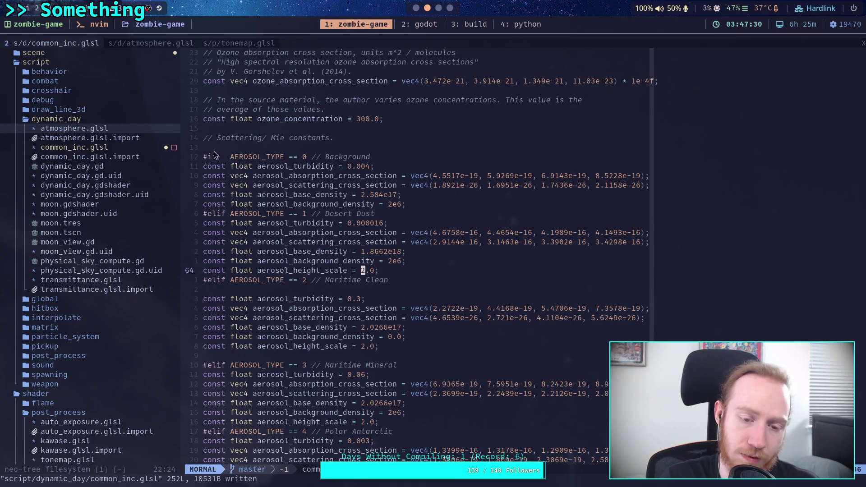
{"action": "scroll", "coordinate": [233, 175], "scroll_direction": "down", "scroll_amount": 8}
{"action": "left_click", "coordinate": [159, 43]}
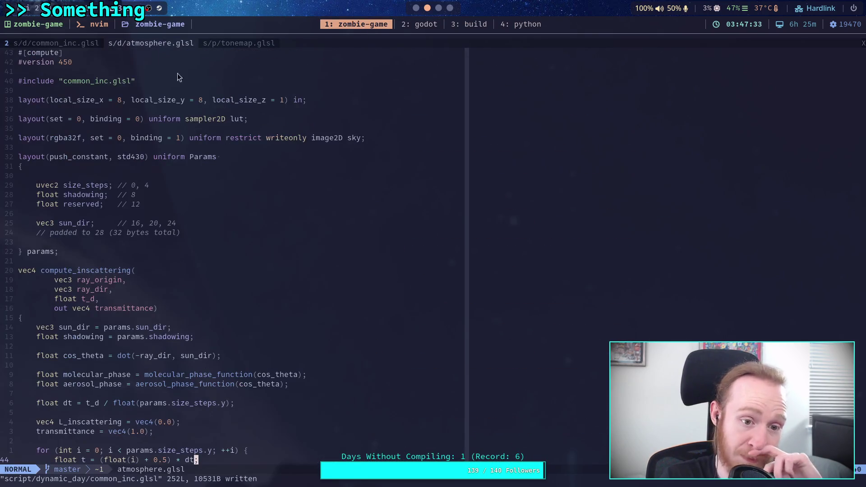
- Review the compute_inscattering loop in atmosphere.glsl, then bring up the Shadertoy sky reference
{"action": "scroll", "coordinate": [291, 332], "scroll_direction": "down", "scroll_amount": 20}
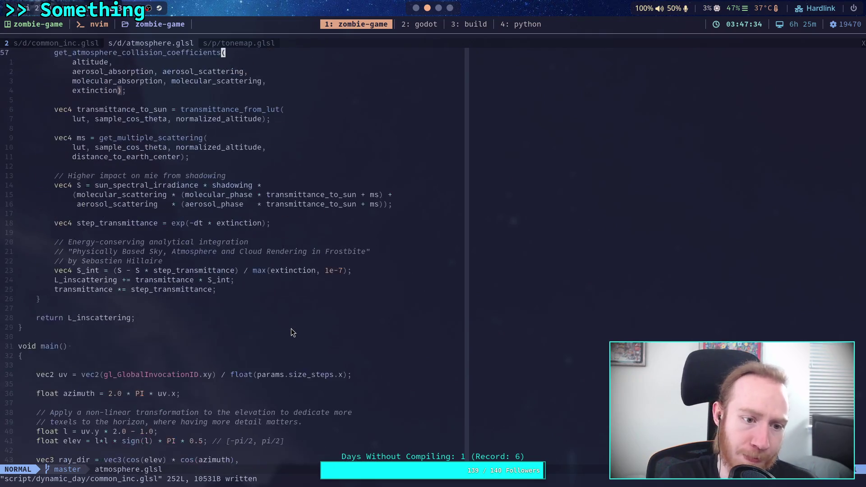
{"action": "scroll", "coordinate": [291, 333], "scroll_direction": "down", "scroll_amount": 5}
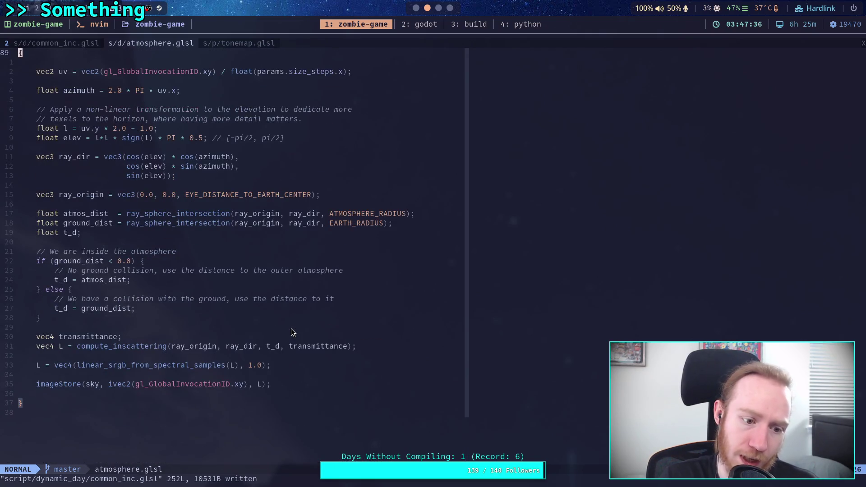
{"action": "left_click_drag", "start_coordinate": [101, 365], "coordinate": [192, 366]}
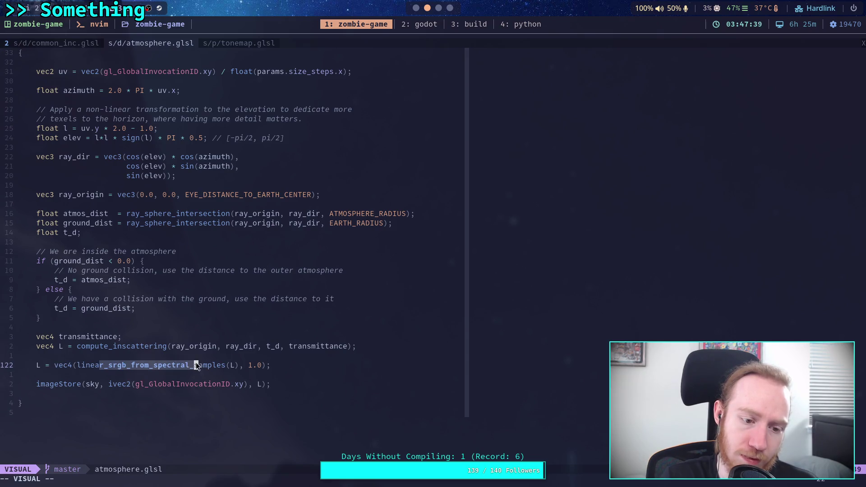
{"action": "left_click", "coordinate": [292, 305]}
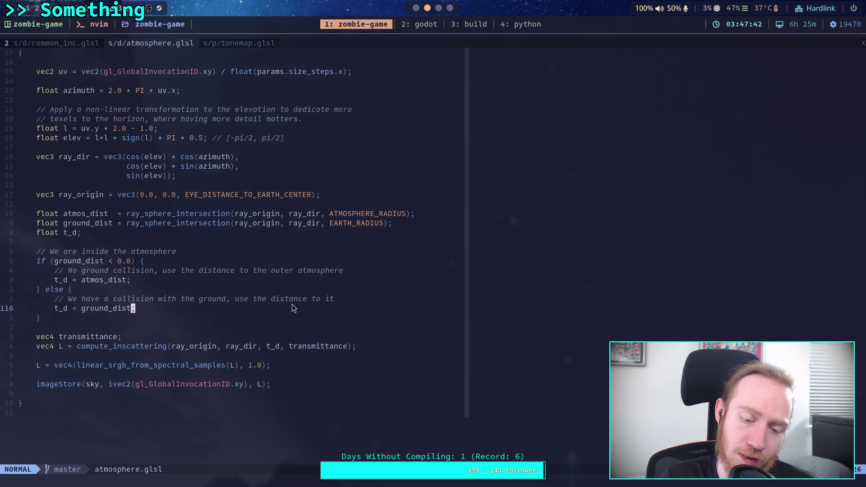
{"action": "scroll", "coordinate": [283, 301], "scroll_direction": "up", "scroll_amount": 7}
{"action": "scroll", "coordinate": [283, 300], "scroll_direction": "up", "scroll_amount": 8}
{"action": "scroll", "coordinate": [283, 304], "scroll_direction": "up", "scroll_amount": 3}
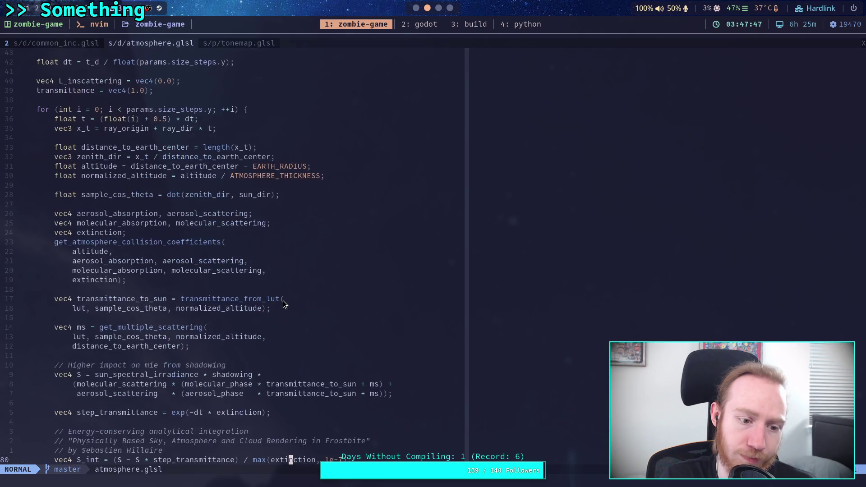
{"action": "scroll", "coordinate": [284, 304], "scroll_direction": "up", "scroll_amount": 1}
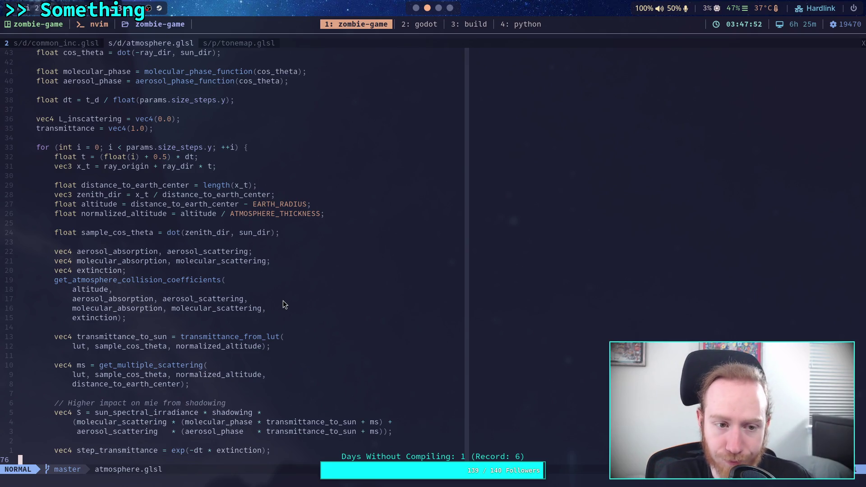
{"action": "scroll", "coordinate": [283, 304], "scroll_direction": "down", "scroll_amount": 4}
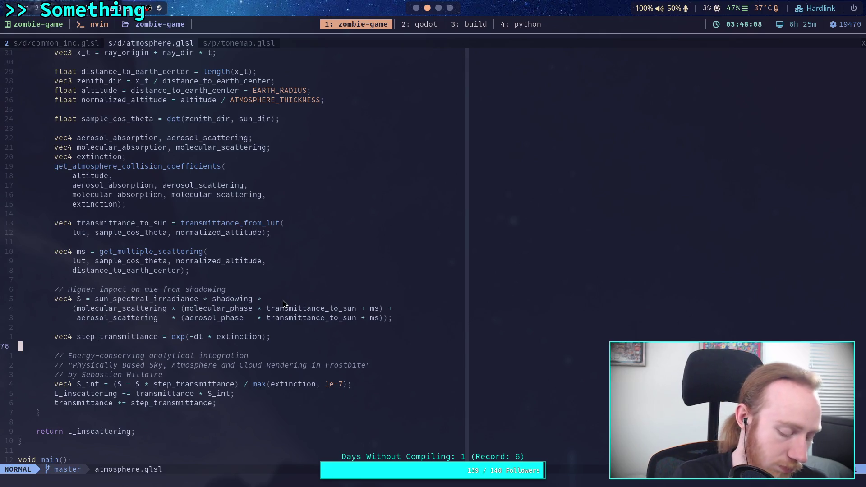
{"action": "key", "text": "super+3"}
{"action": "scroll", "coordinate": [460, 216], "scroll_direction": "up", "scroll_amount": 10}
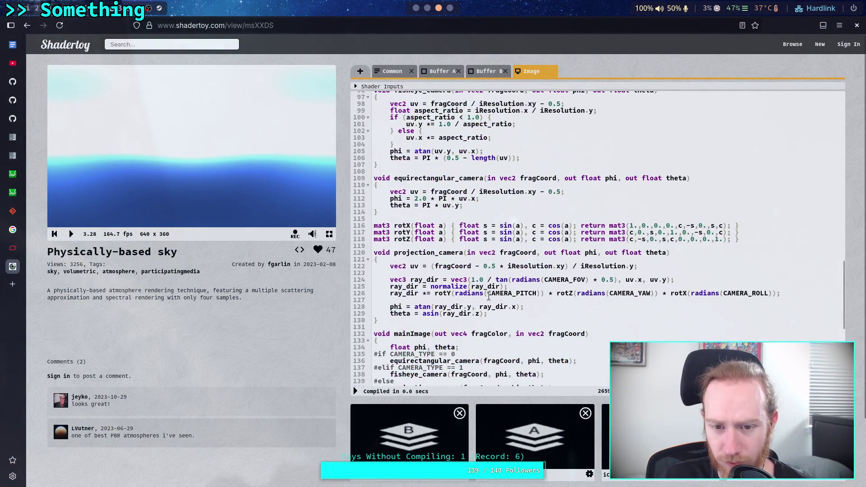
- Show the Shadertoy sky shader's Buffer B code with its inscattering loop
{"action": "left_click", "coordinate": [485, 72]}
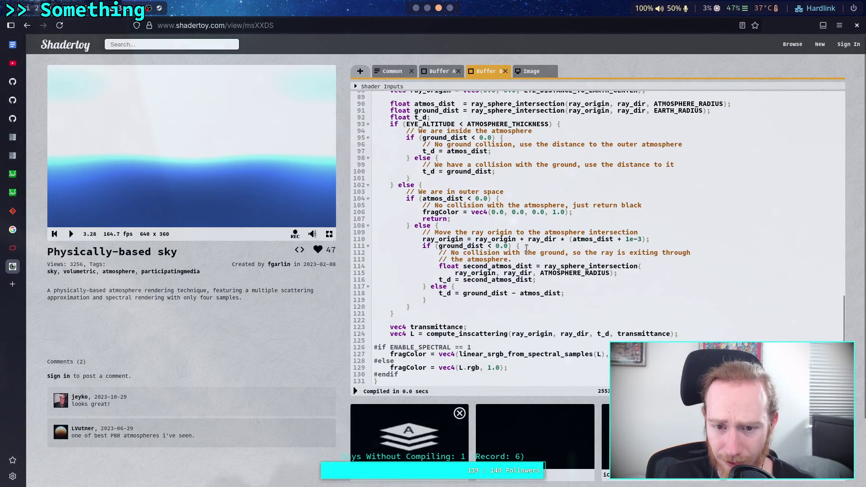
{"action": "scroll", "coordinate": [548, 253], "scroll_direction": "up", "scroll_amount": 10}
{"action": "scroll", "coordinate": [549, 253], "scroll_direction": "down", "scroll_amount": 2}
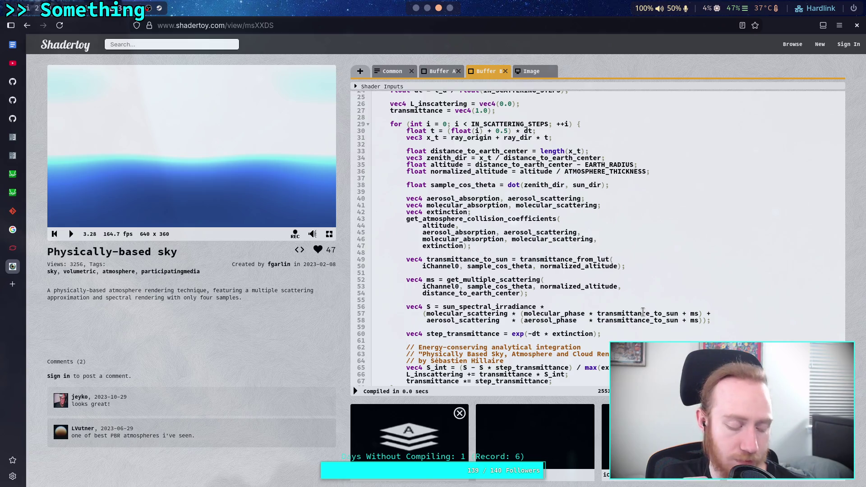
- Compare the Buffer B inscattering loop against the ported atmosphere.glsl, ending on Shadertoy
{"action": "key", "text": "super+1"}
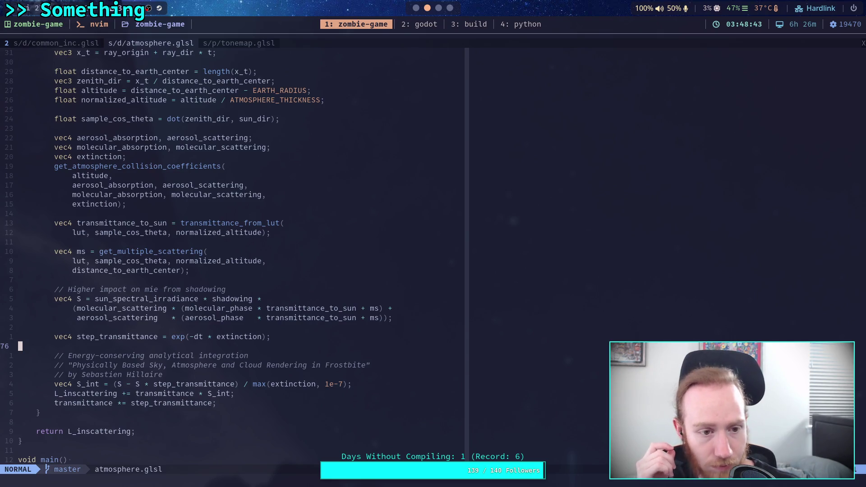
{"action": "key", "text": "super+2"}
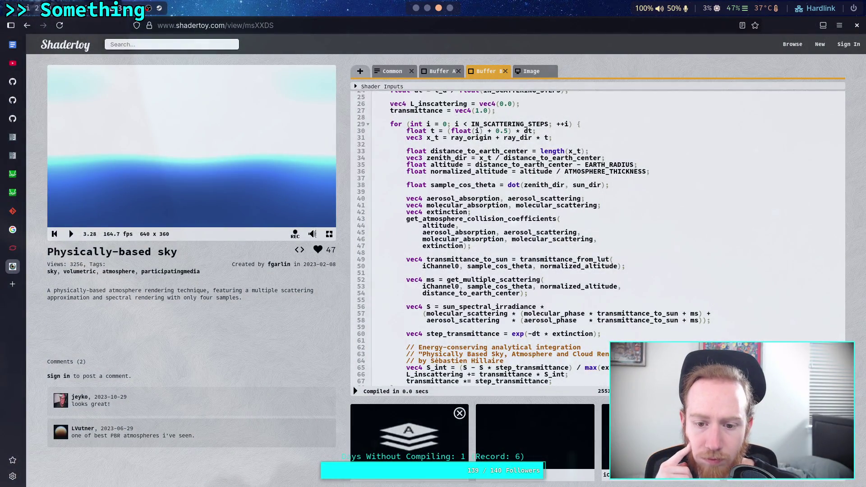
{"action": "key", "text": "super+3"}
{"action": "key", "text": "super+1"}
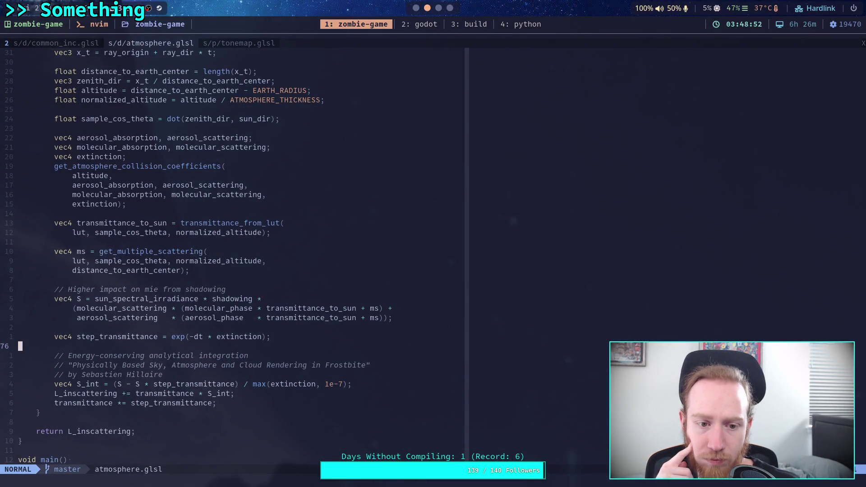
{"action": "key", "text": "super+3"}
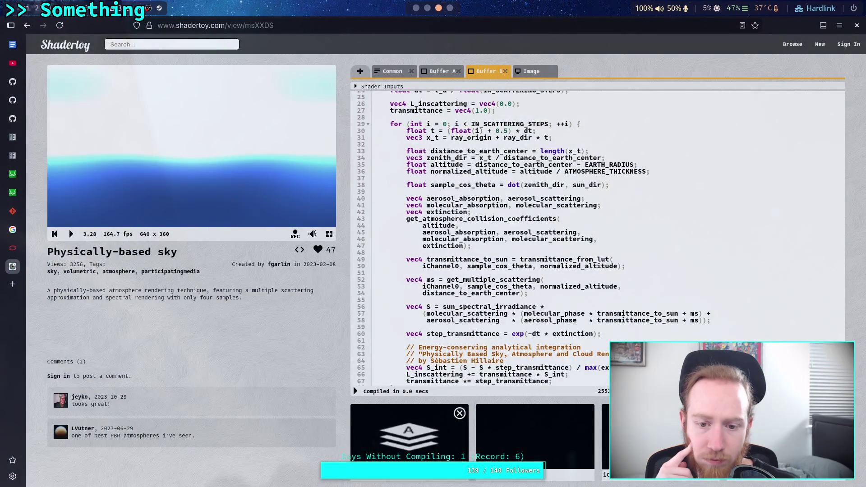
{"action": "key", "text": "super+2"}
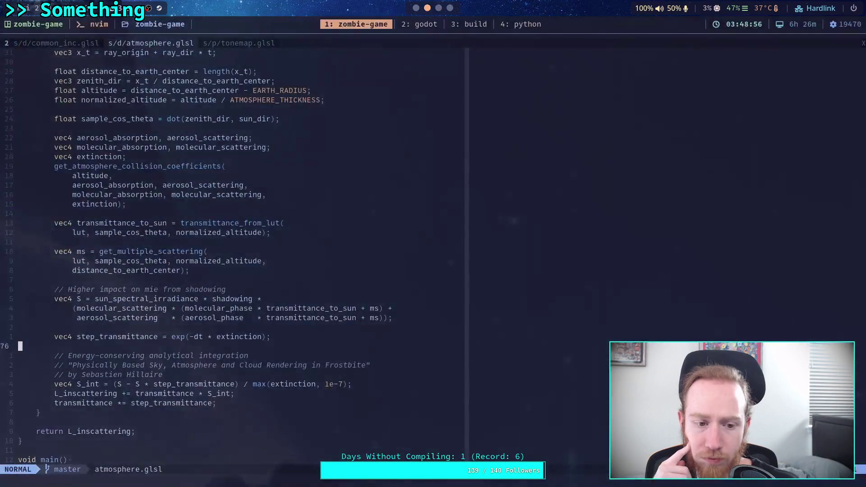
{"action": "key", "text": "super+3"}
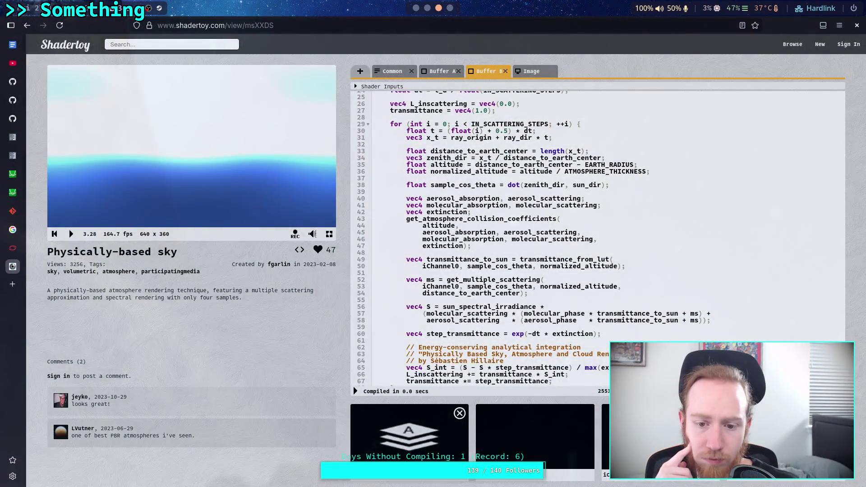
{"action": "key", "text": "super+2"}
{"action": "key", "text": "super+3"}
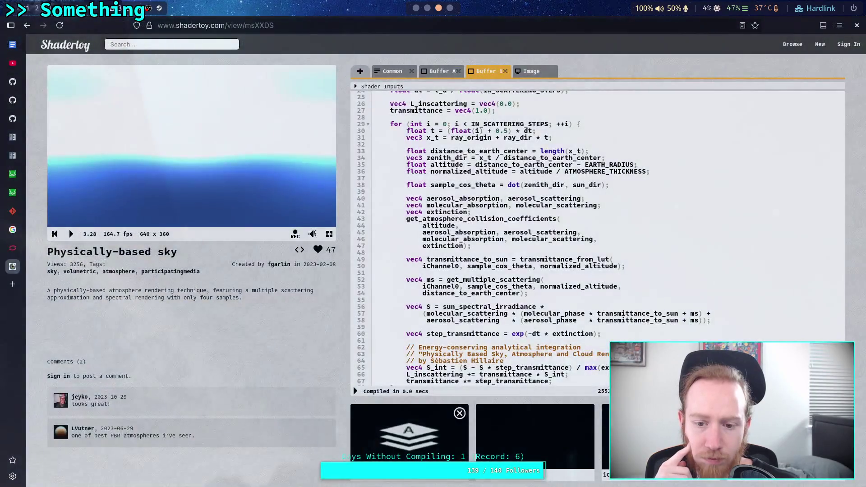
{"action": "key", "text": "super+2"}
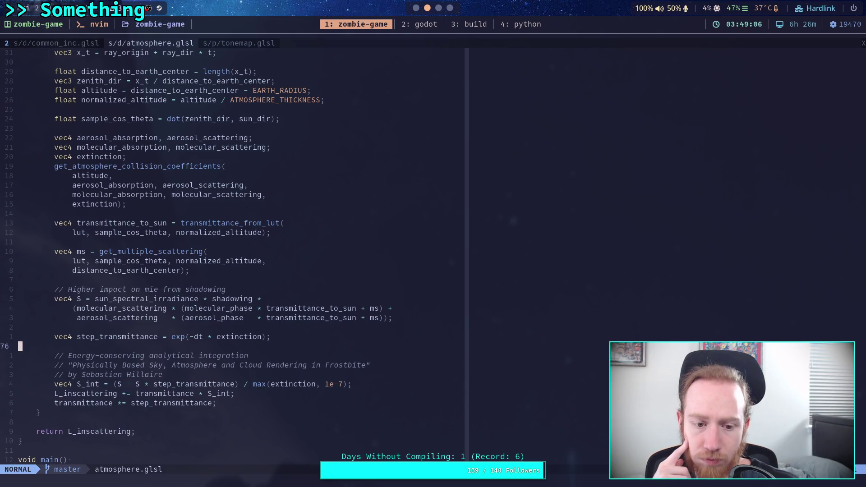
{"action": "key", "text": "super+3"}
{"action": "key", "text": "super+2"}
{"action": "key", "text": "super+3"}
{"action": "key", "text": "super+2"}
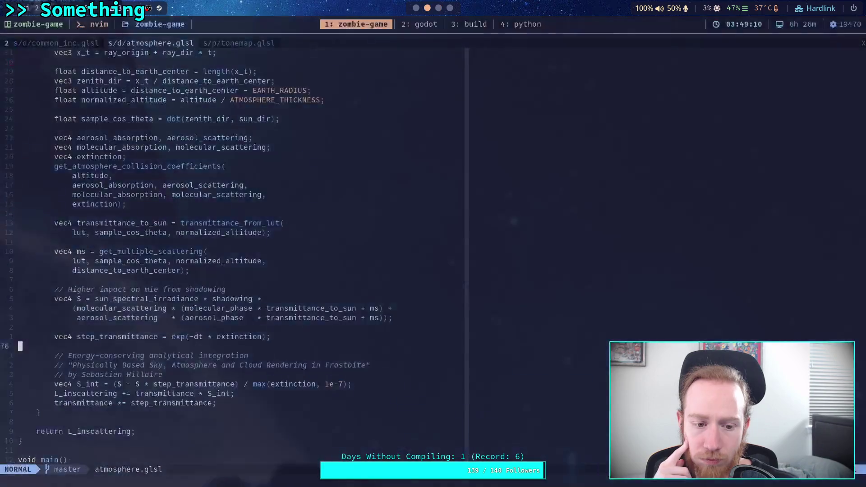
{"action": "key", "text": "super+3"}
{"action": "key", "text": "super+2"}
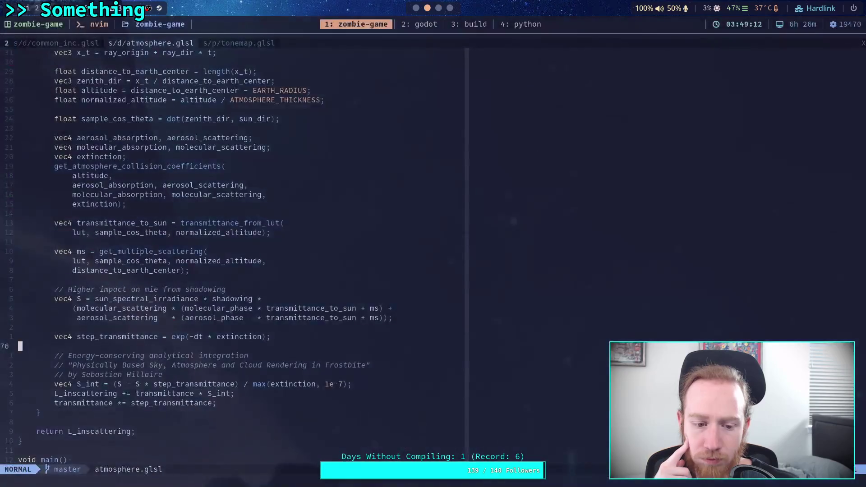
{"action": "key", "text": "super+3"}
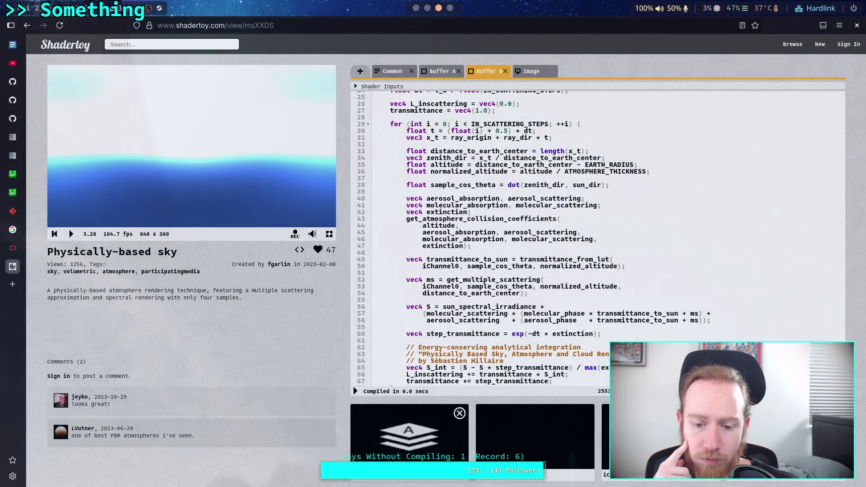
{"action": "key", "text": "super+2"}
{"action": "key", "text": "super+3"}
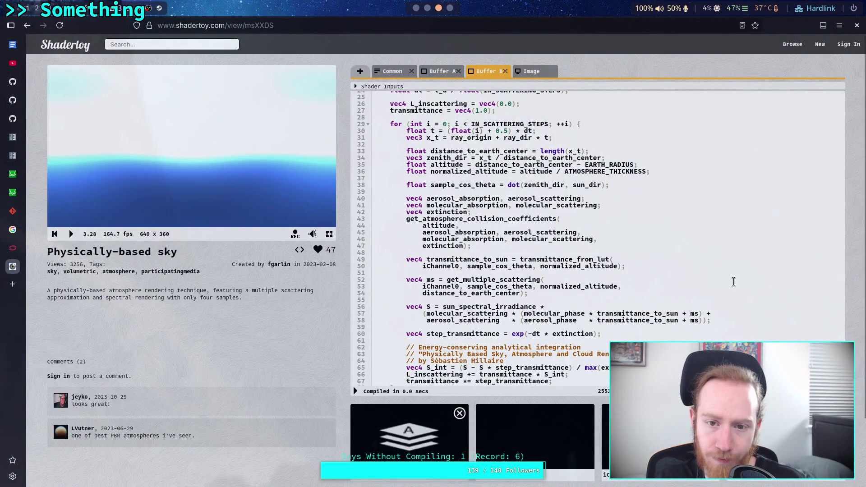
- Keep comparing Buffer B's inscattering loop with atmosphere.glsl, returning to Shadertoy
{"action": "scroll", "coordinate": [714, 285], "scroll_direction": "down", "scroll_amount": 2}
{"action": "scroll", "coordinate": [711, 291], "scroll_direction": "up", "scroll_amount": 4}
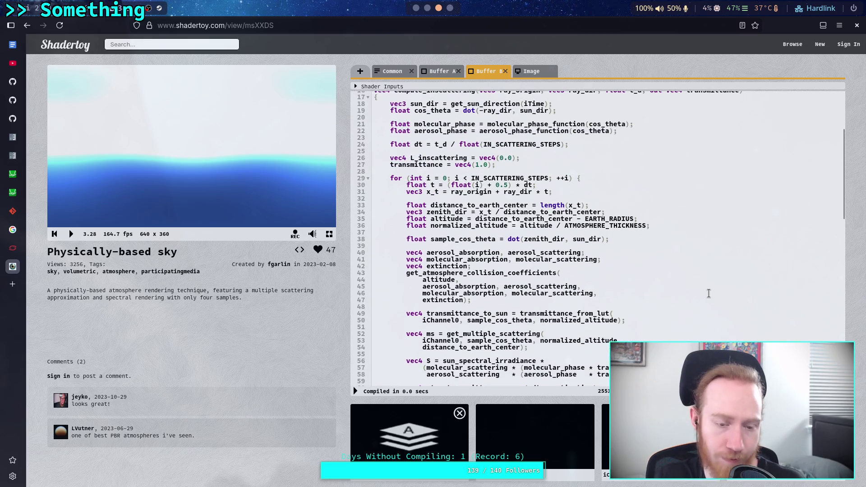
{"action": "key", "text": "super+2"}
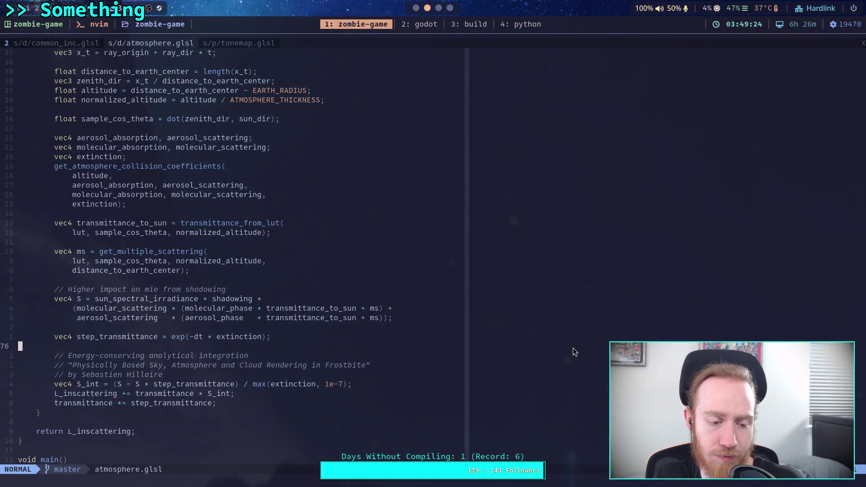
{"action": "scroll", "coordinate": [574, 352], "scroll_direction": "up", "scroll_amount": 3}
{"action": "scroll", "coordinate": [574, 352], "scroll_direction": "down", "scroll_amount": 2}
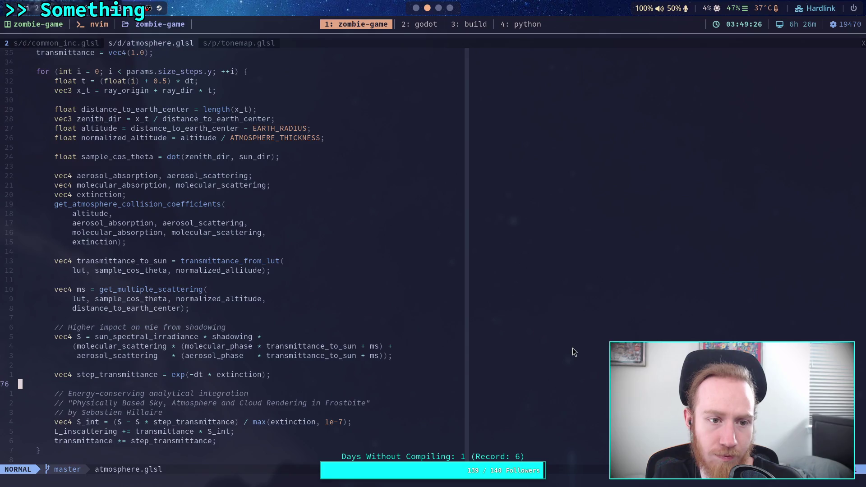
{"action": "scroll", "coordinate": [233, 256], "scroll_direction": "up", "scroll_amount": 2}
{"action": "key", "text": "super+3"}
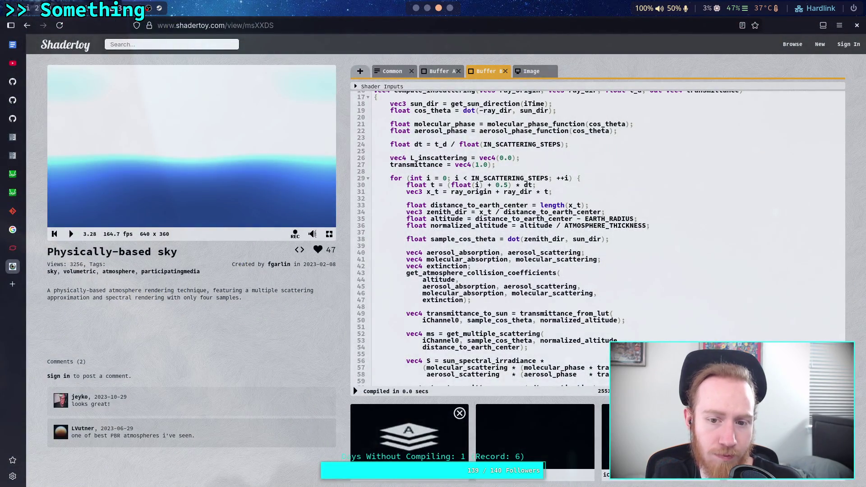
{"action": "key", "text": "super+2"}
{"action": "key", "text": "super+3"}
{"action": "key", "text": "super+2"}
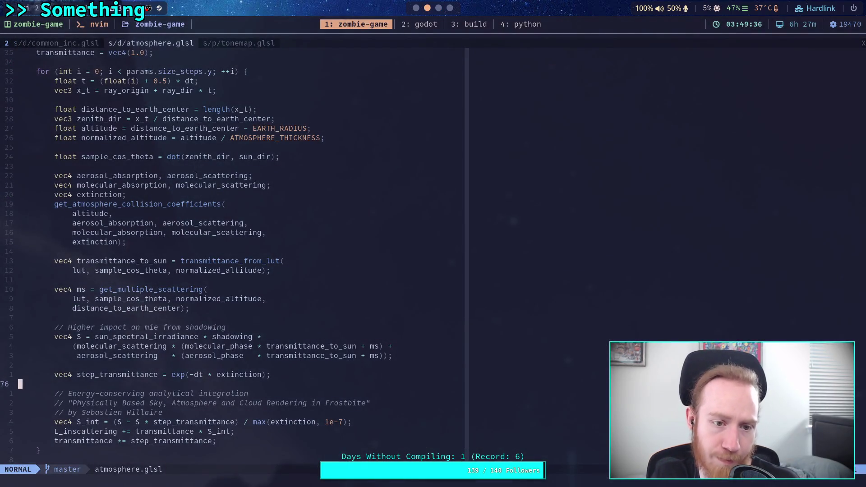
{"action": "key", "text": "super+3"}
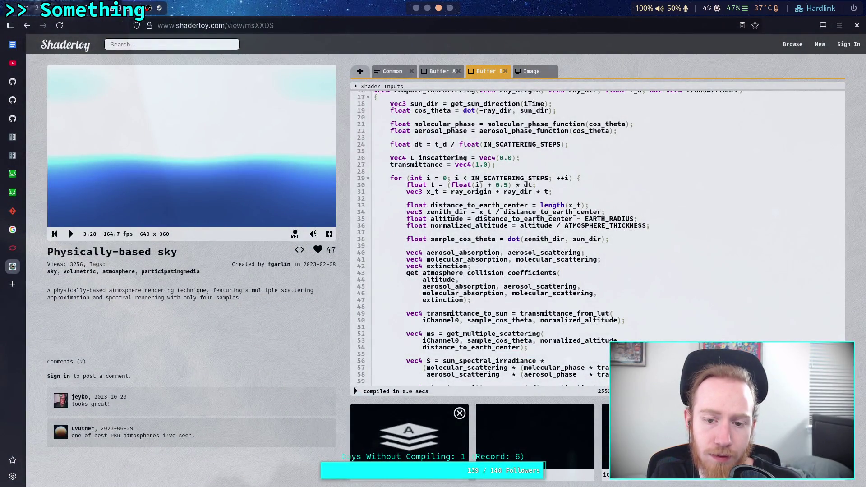
{"action": "key", "text": "super+2"}
{"action": "key", "text": "super+3"}
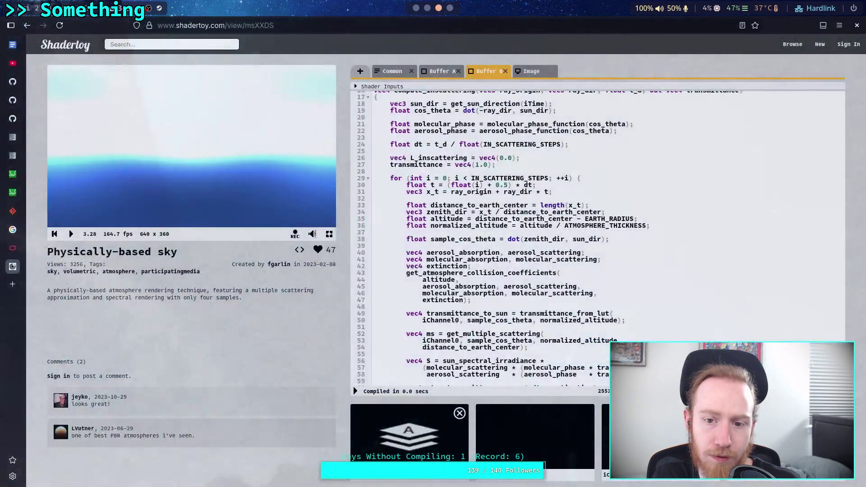
- Show the Buffer A transmittance LUT code summing extinction over TRANSMITTANCE_STEPS
{"action": "scroll", "coordinate": [497, 203], "scroll_direction": "up", "scroll_amount": 5}
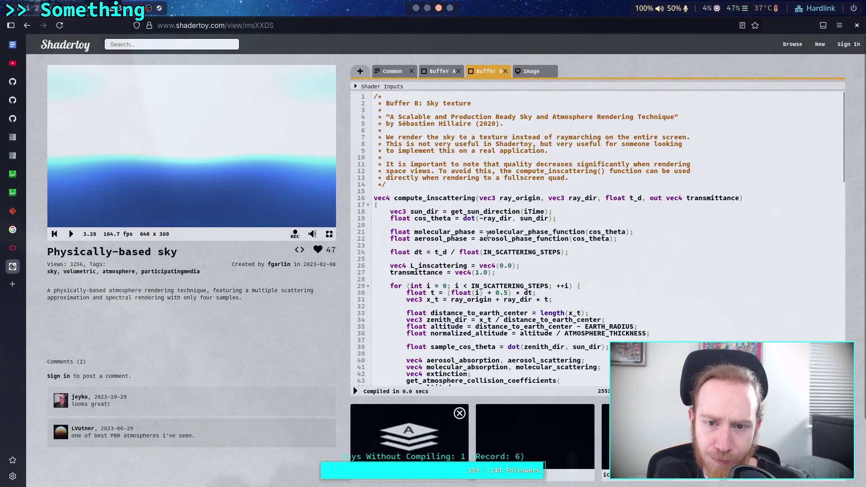
{"action": "left_click", "coordinate": [447, 72]}
{"action": "scroll", "coordinate": [466, 279], "scroll_direction": "down", "scroll_amount": 1}
{"action": "scroll", "coordinate": [466, 279], "scroll_direction": "up", "scroll_amount": 1}
{"action": "scroll", "coordinate": [466, 279], "scroll_direction": "down", "scroll_amount": 1}
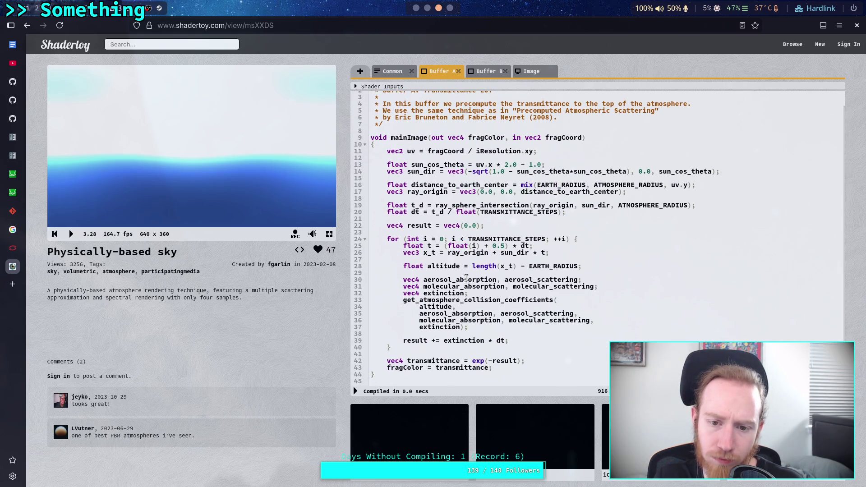
- Open transmittance.glsl from the neo-tree file panel in Neovim
{"action": "left_click", "coordinate": [427, 7]}
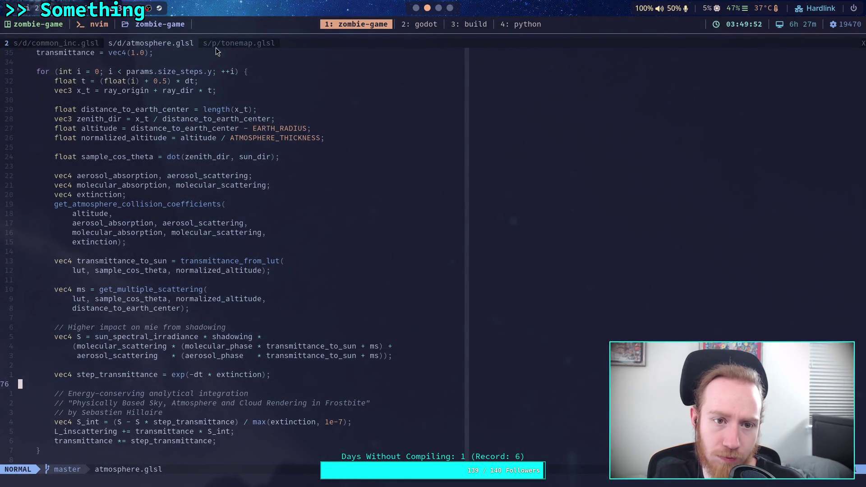
{"action": "left_click", "coordinate": [59, 45]}
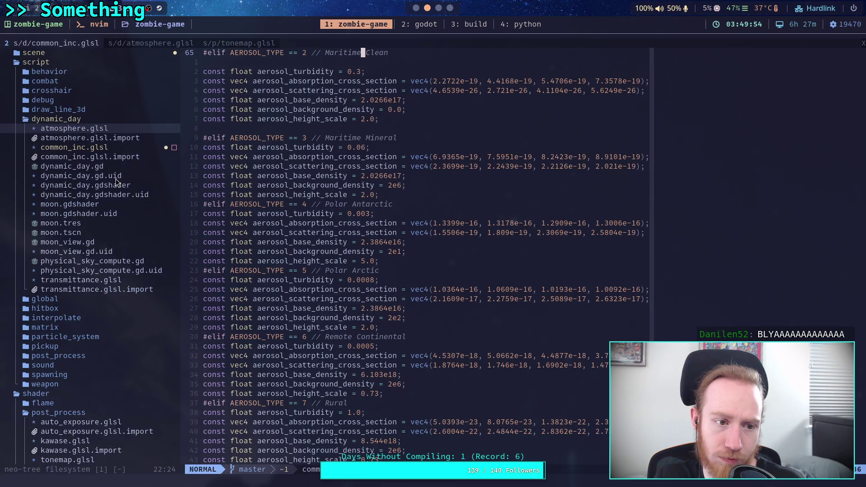
{"action": "left_click", "coordinate": [106, 281]}
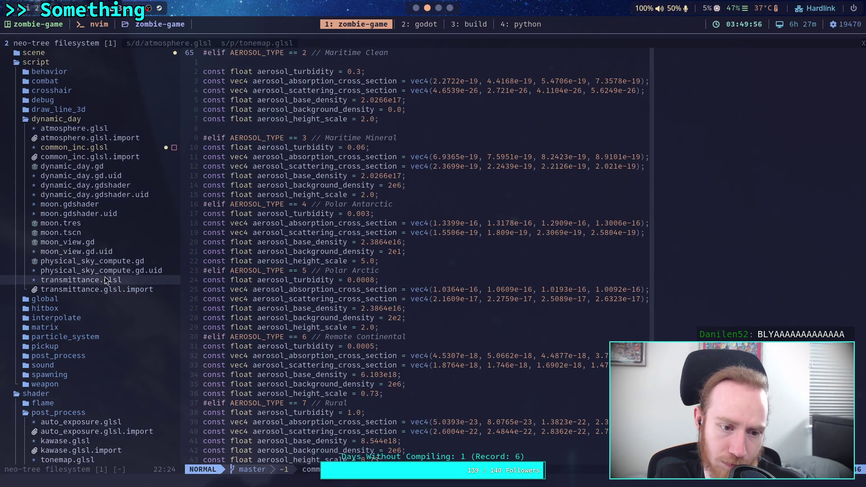
{"action": "double_click", "coordinate": [105, 280]}
{"action": "scroll", "coordinate": [272, 275], "scroll_direction": "down", "scroll_amount": 7}
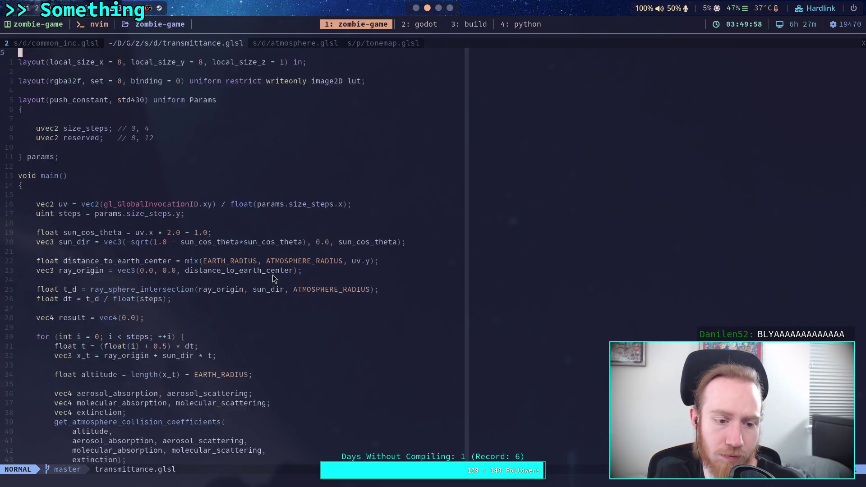
{"action": "scroll", "coordinate": [273, 275], "scroll_direction": "up", "scroll_amount": 2}
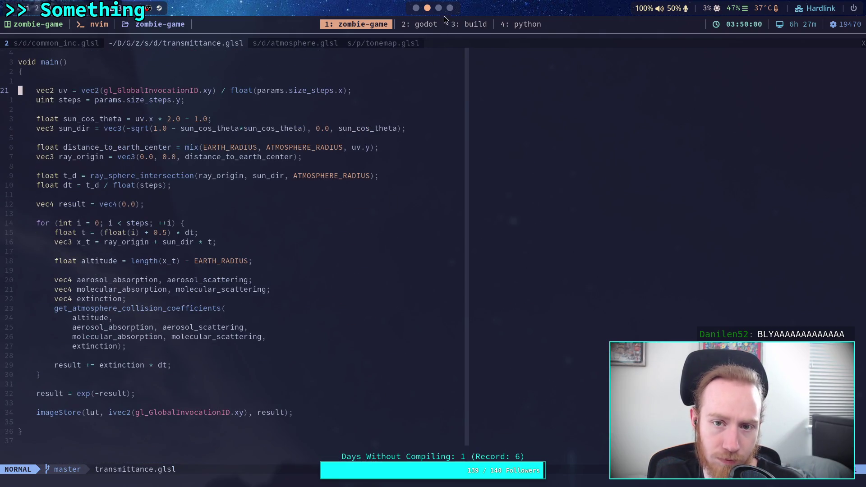
- Compare the ported transmittance.glsl with Shadertoy's Buffer A transmittance code
{"action": "left_click", "coordinate": [439, 8]}
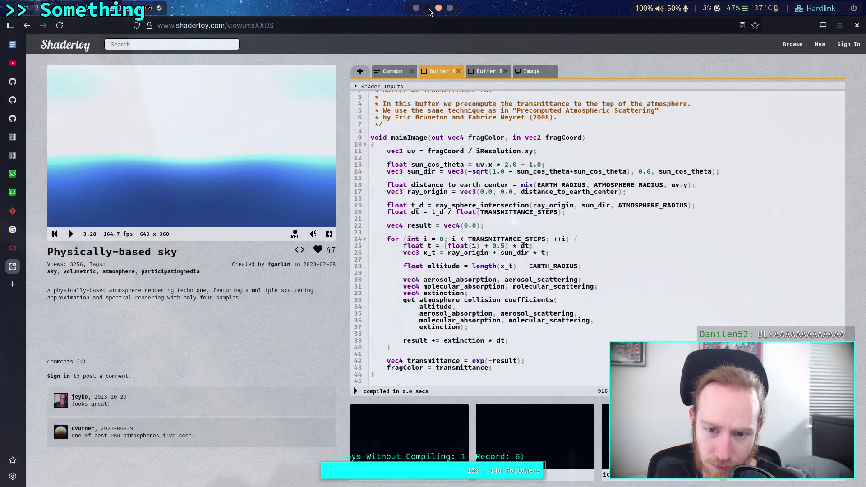
{"action": "left_click", "coordinate": [428, 8]}
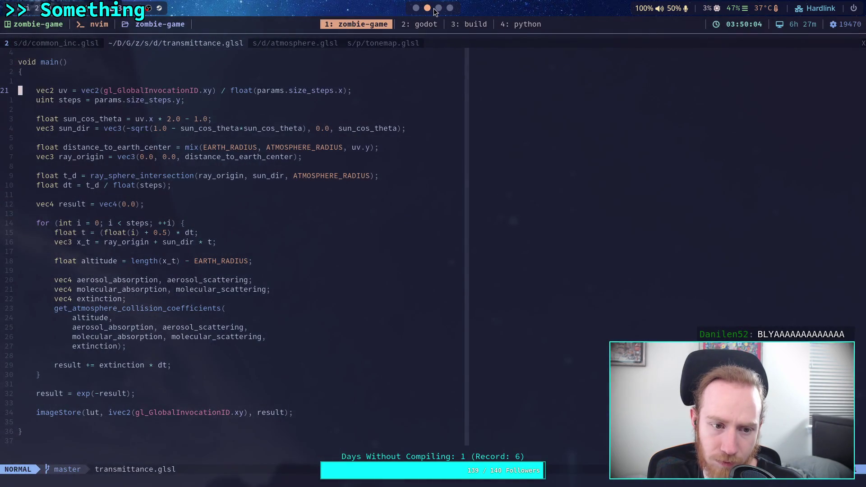
{"action": "left_click", "coordinate": [439, 8]}
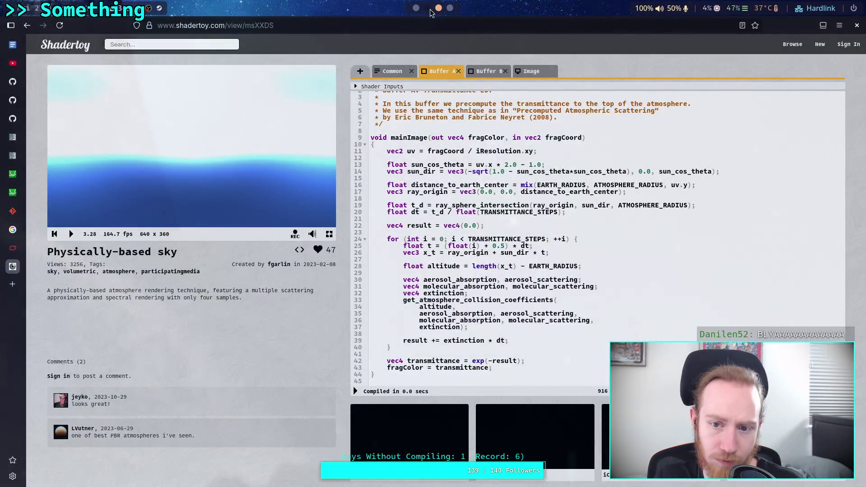
{"action": "left_click", "coordinate": [428, 9]}
{"action": "left_click", "coordinate": [441, 9]}
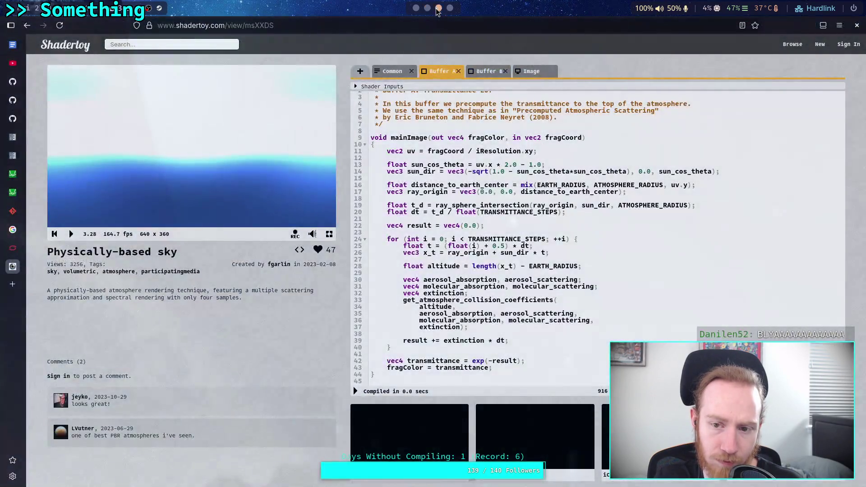
{"action": "left_click", "coordinate": [427, 8]}
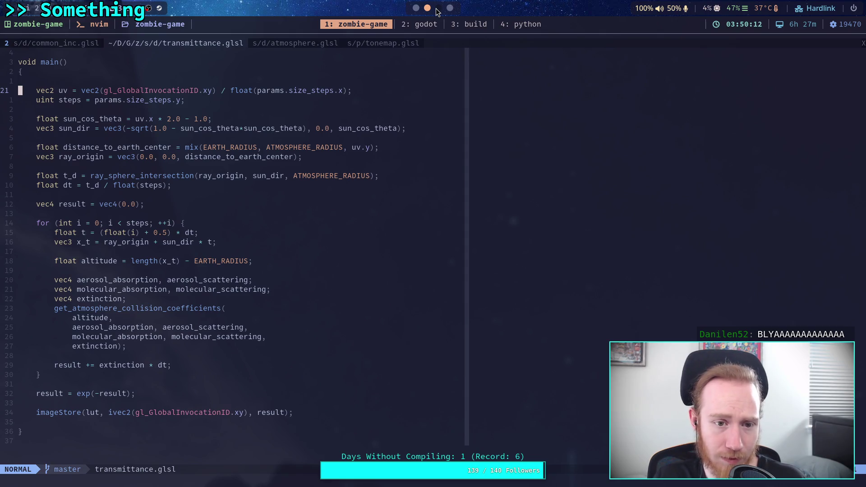
{"action": "left_click", "coordinate": [437, 10]}
{"action": "left_click", "coordinate": [439, 10]}
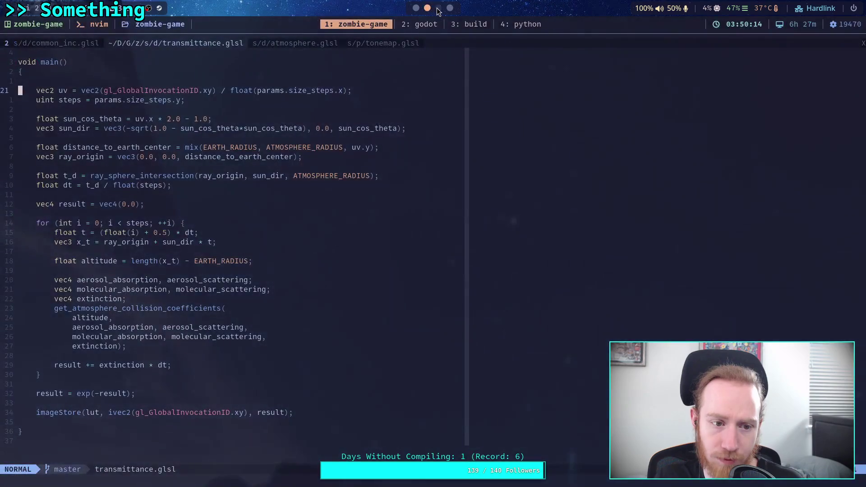
{"action": "left_click", "coordinate": [438, 9]}
{"action": "left_click", "coordinate": [428, 9]}
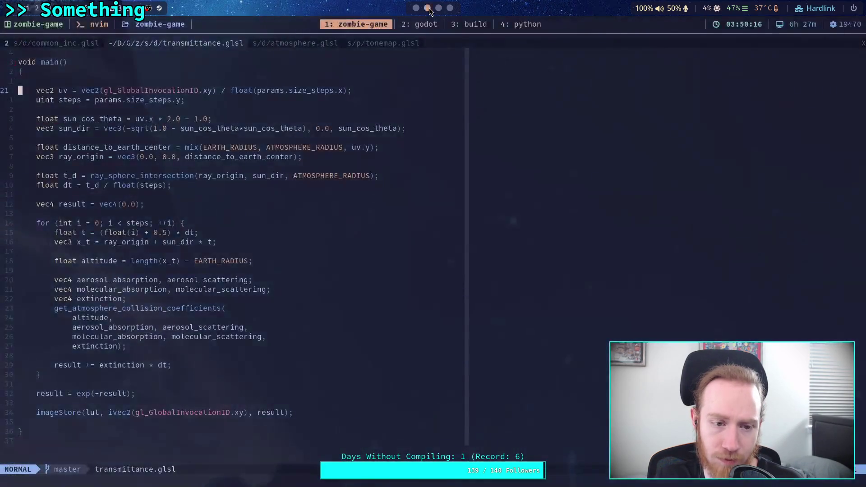
{"action": "left_click", "coordinate": [439, 9]}
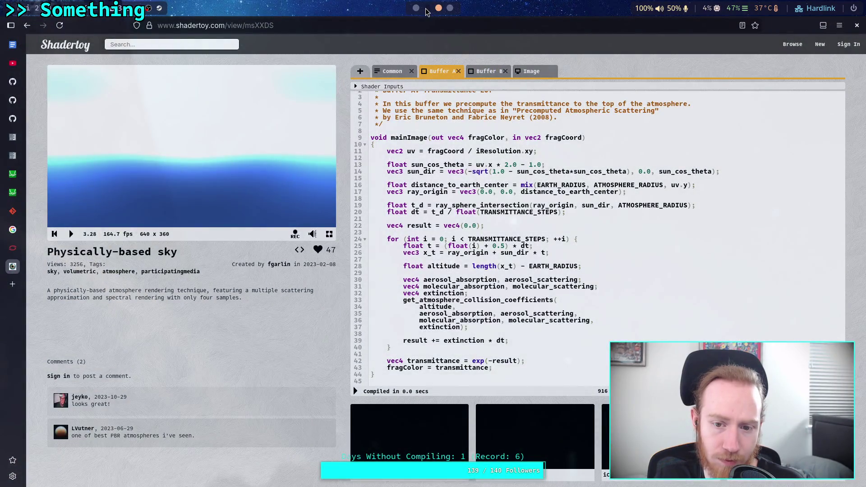
{"action": "left_click", "coordinate": [427, 8]}
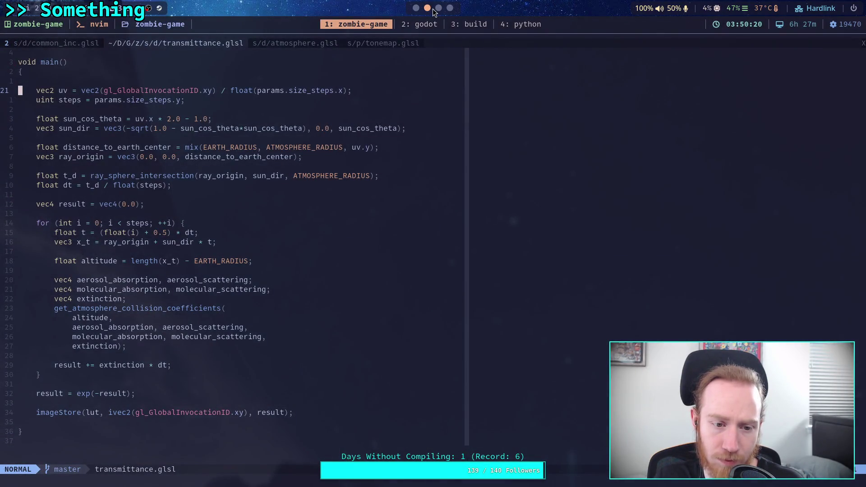
{"action": "left_click", "coordinate": [432, 9]}
{"action": "left_click", "coordinate": [430, 9]}
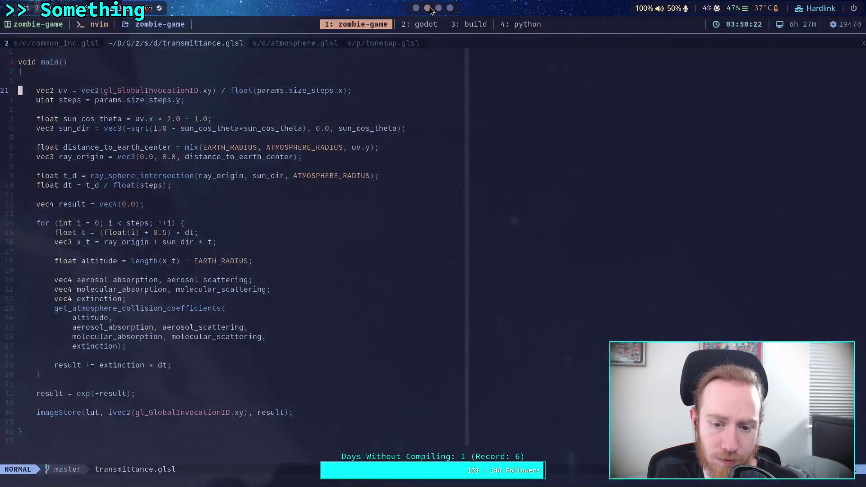
{"action": "left_click", "coordinate": [438, 9]}
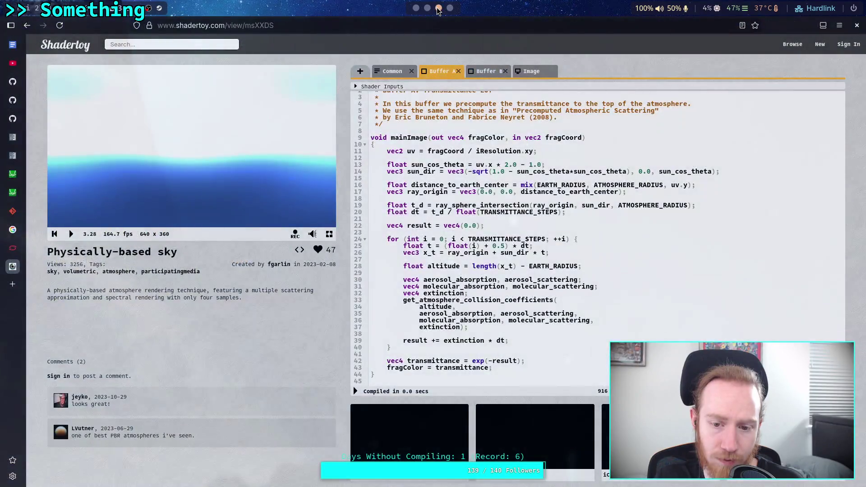
{"action": "left_click", "coordinate": [428, 8]}
{"action": "left_click", "coordinate": [438, 9]}
{"action": "left_click", "coordinate": [428, 8]}
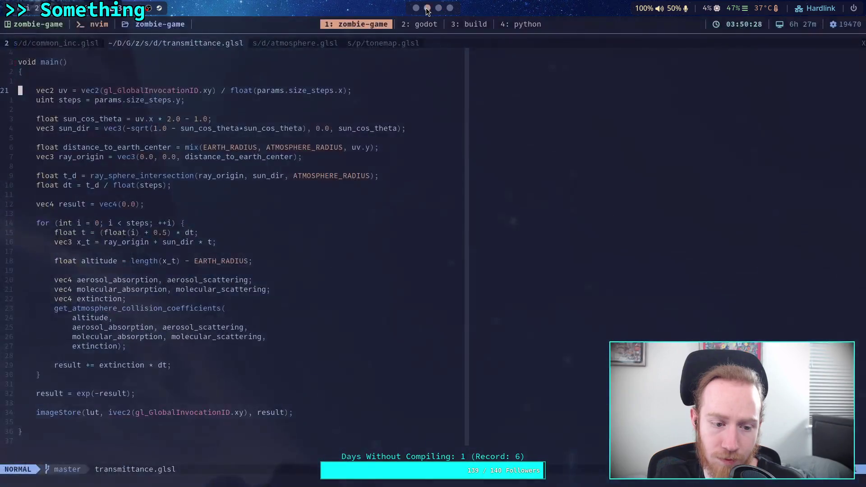
{"action": "left_click", "coordinate": [438, 9]}
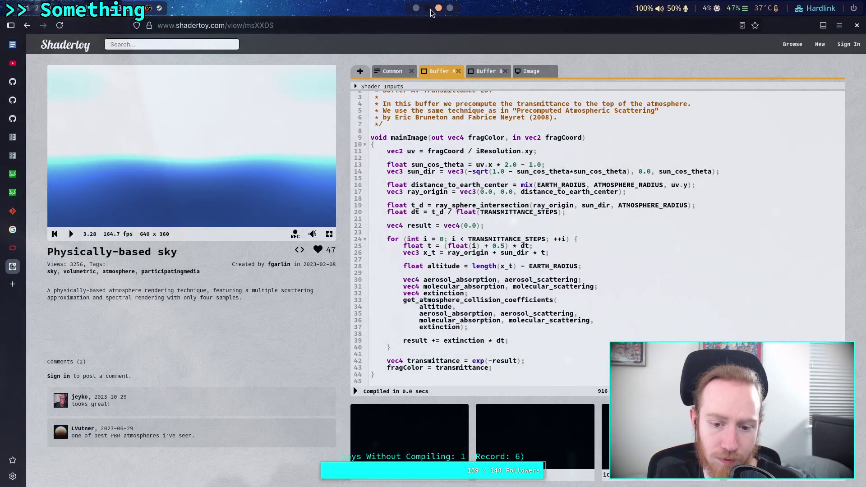
{"action": "left_click", "coordinate": [436, 9]}
{"action": "left_click", "coordinate": [438, 8]}
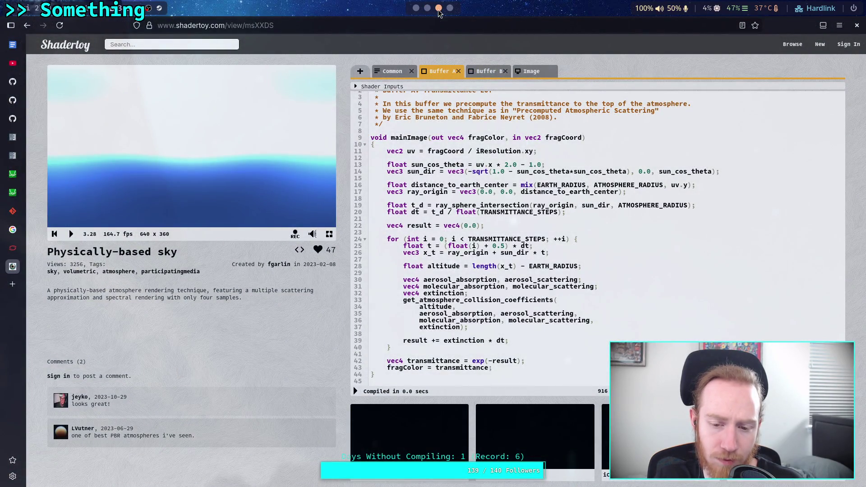
{"action": "left_click", "coordinate": [428, 8]}
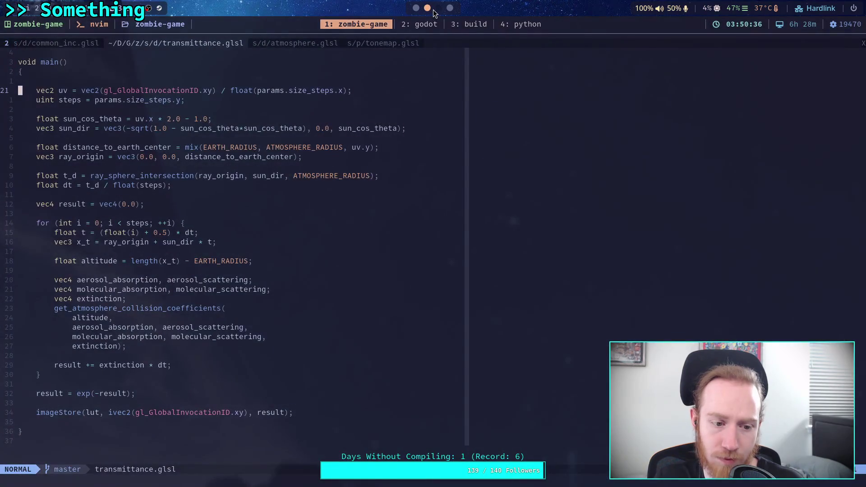
{"action": "left_click", "coordinate": [438, 8]}
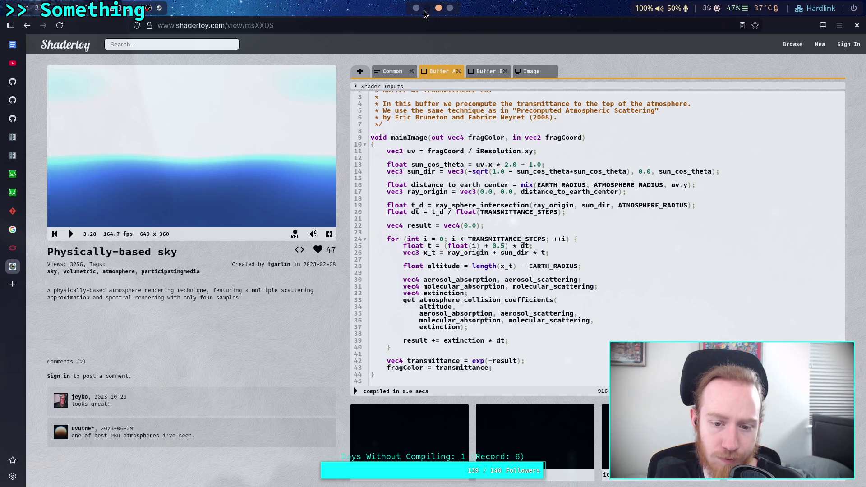
{"action": "left_click", "coordinate": [425, 11]}
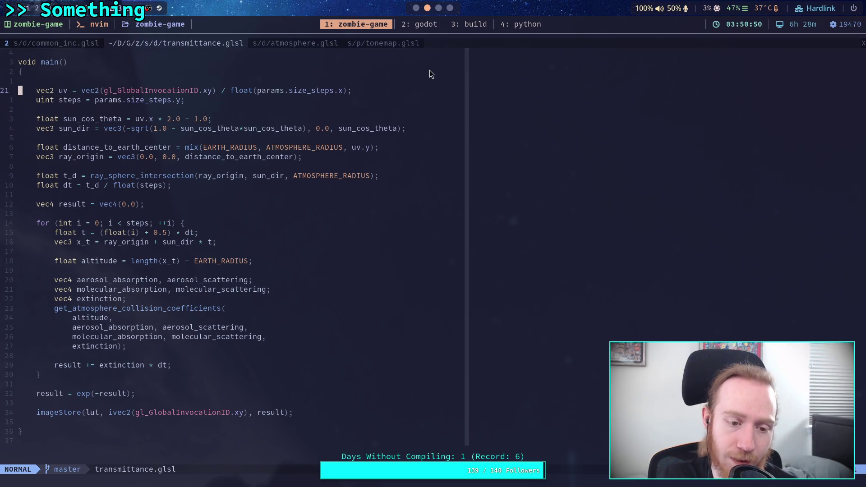
- Open common_inc.glsl showing the Polar Arctic through Urban aerosol constants
{"action": "scroll", "coordinate": [421, 86], "scroll_direction": "up", "scroll_amount": 5}
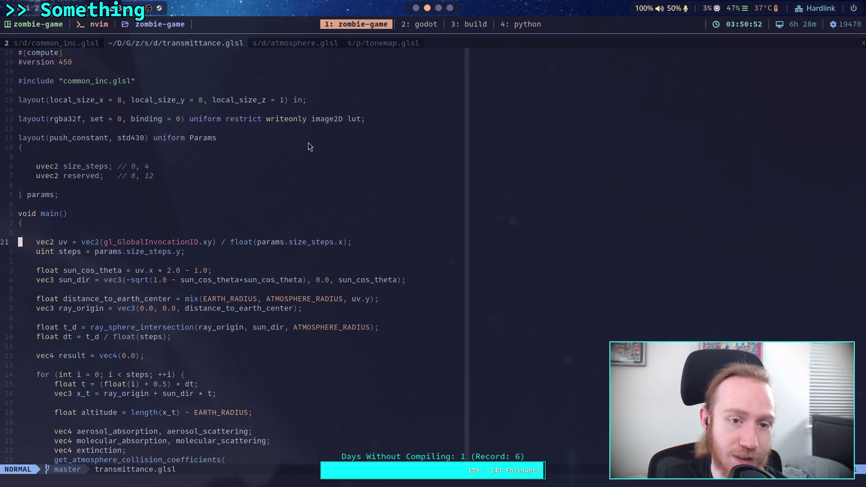
{"action": "left_click", "coordinate": [59, 43]}
{"action": "scroll", "coordinate": [415, 200], "scroll_direction": "down", "scroll_amount": 5}
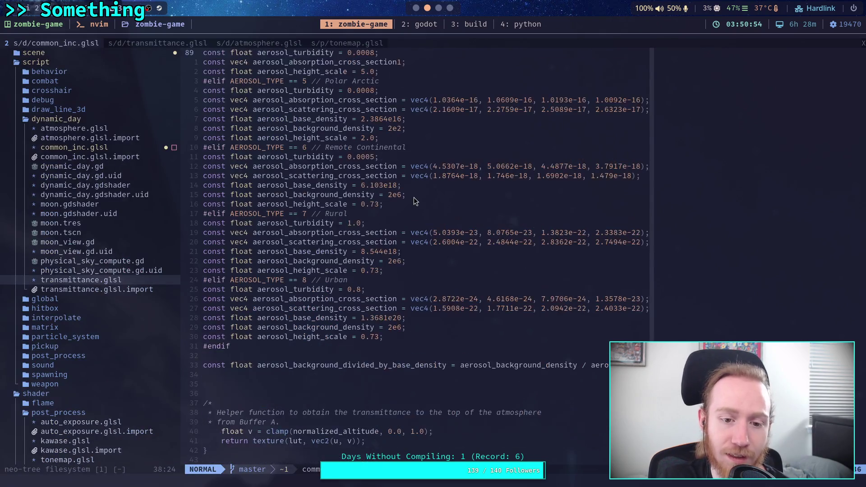
- Show the Shadertoy sky shader's Common shared code
{"action": "key", "text": "super+3"}
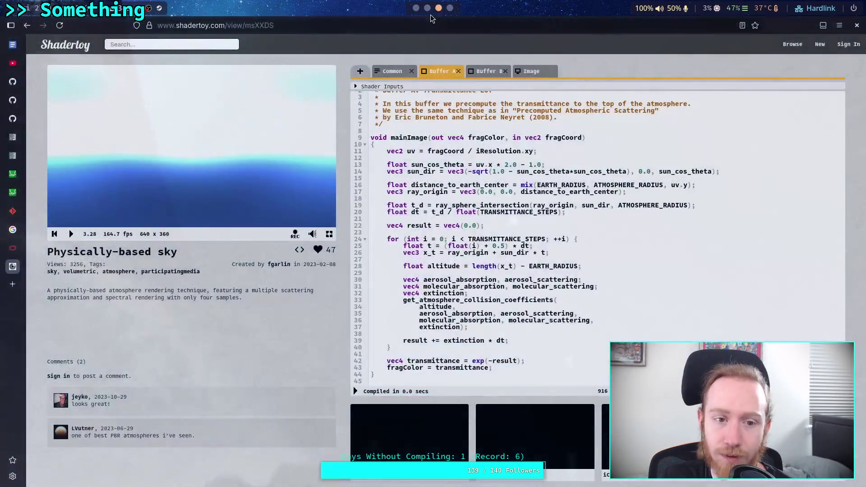
{"action": "left_click", "coordinate": [390, 72]}
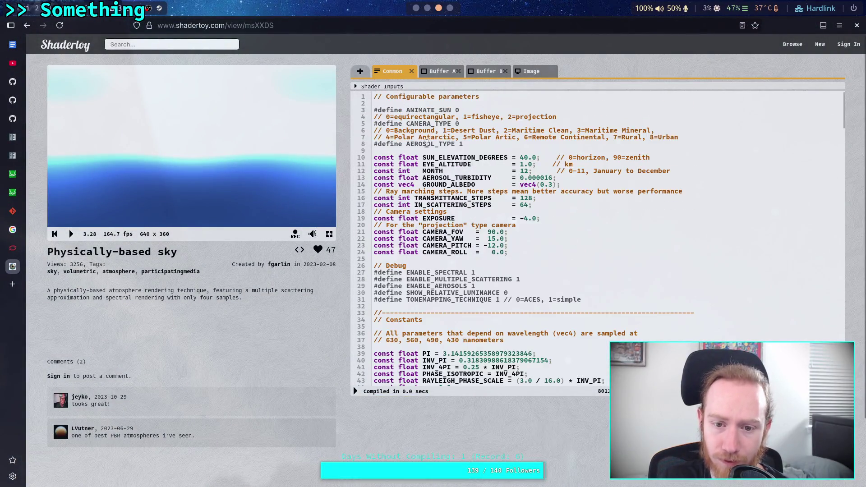
{"action": "scroll", "coordinate": [455, 185], "scroll_direction": "down", "scroll_amount": 10}
{"action": "scroll", "coordinate": [455, 185], "scroll_direction": "down", "scroll_amount": 20}
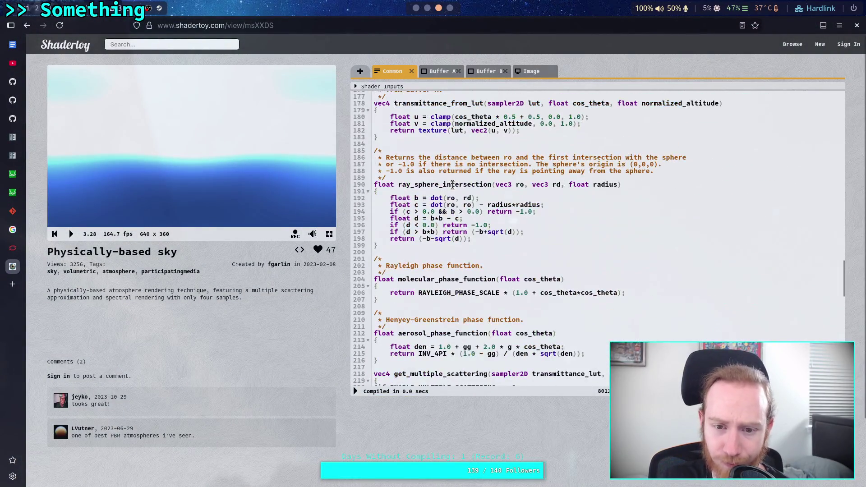
{"action": "scroll", "coordinate": [453, 185], "scroll_direction": "up", "scroll_amount": 5}
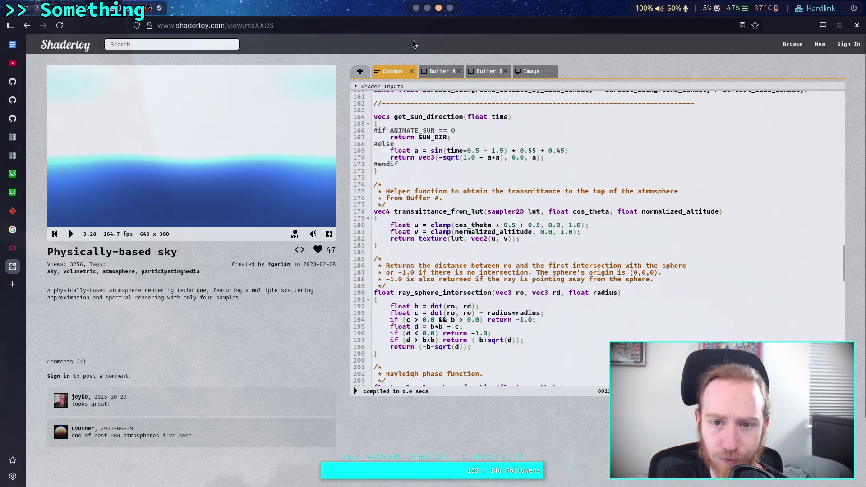
- Check common_inc.glsl's transmittance and ray-sphere helpers against Shadertoy Common, then go to Godot
{"action": "left_click", "coordinate": [432, 13]}
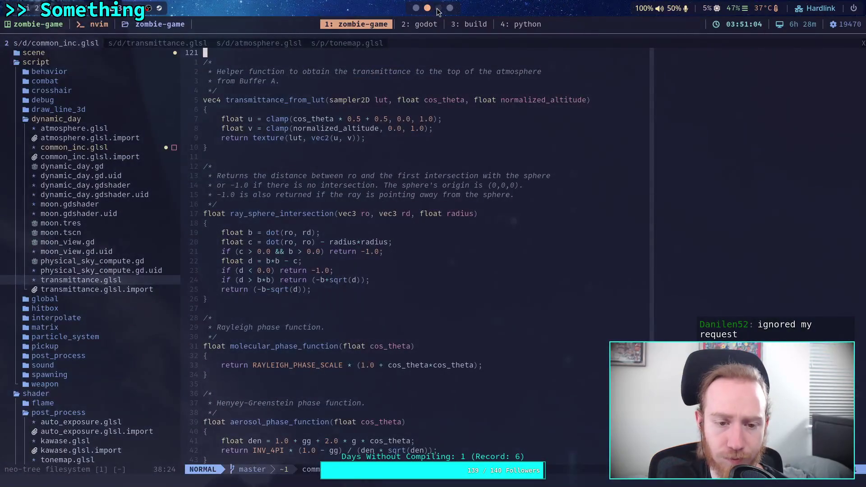
{"action": "left_click", "coordinate": [438, 9]}
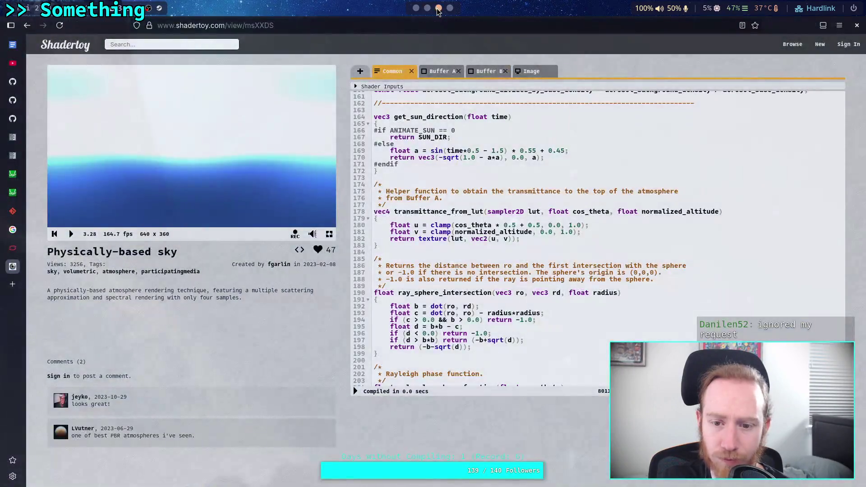
{"action": "left_click", "coordinate": [430, 9]}
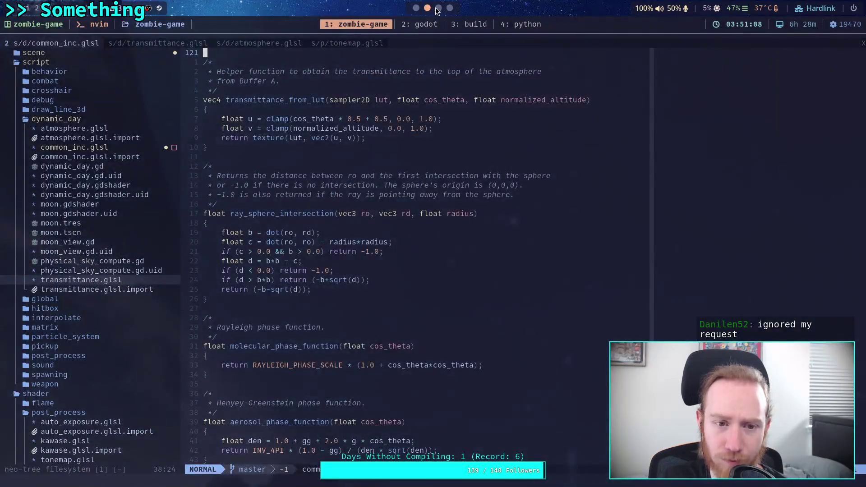
{"action": "left_click", "coordinate": [440, 10]}
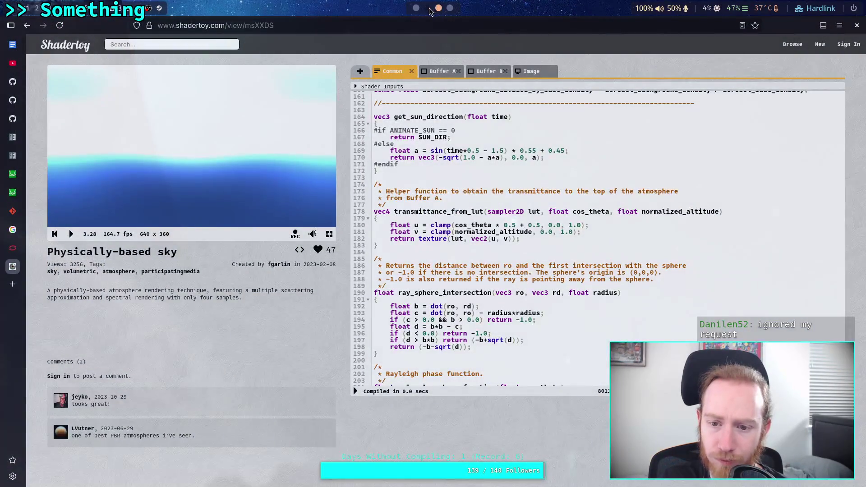
{"action": "left_click", "coordinate": [429, 9]}
{"action": "left_click", "coordinate": [437, 9]}
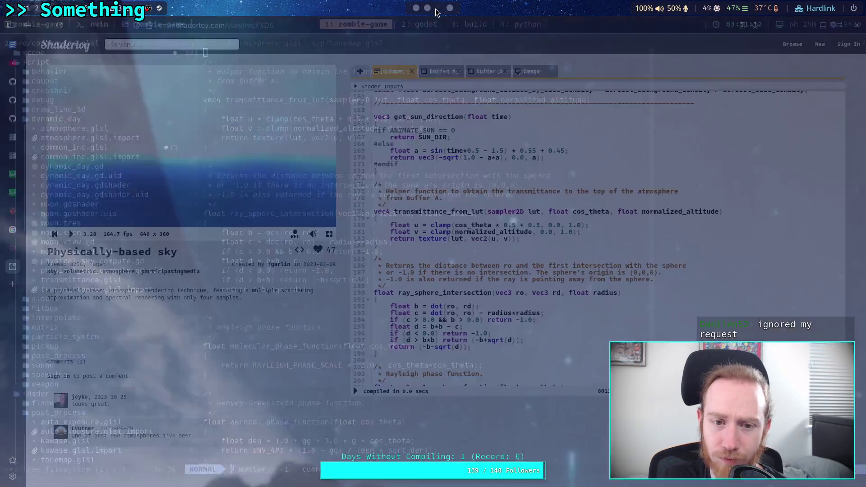
{"action": "left_click", "coordinate": [427, 8]}
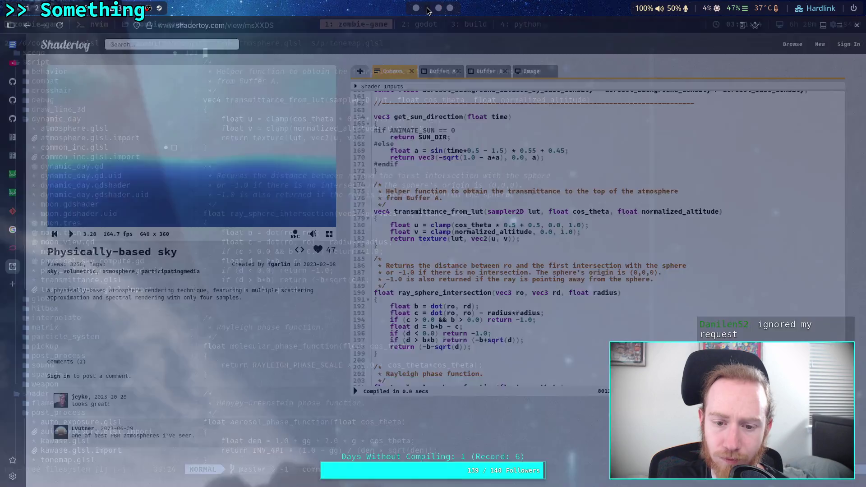
{"action": "left_click", "coordinate": [439, 8]}
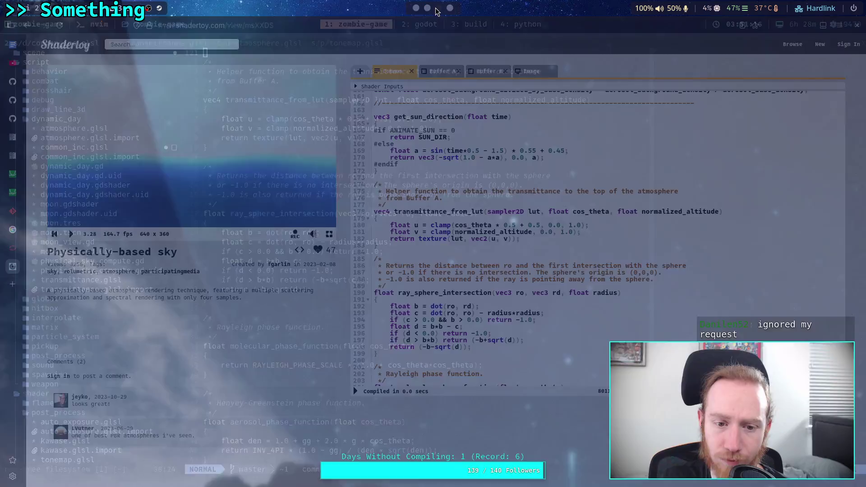
{"action": "scroll", "coordinate": [450, 138], "scroll_direction": "down", "scroll_amount": 3}
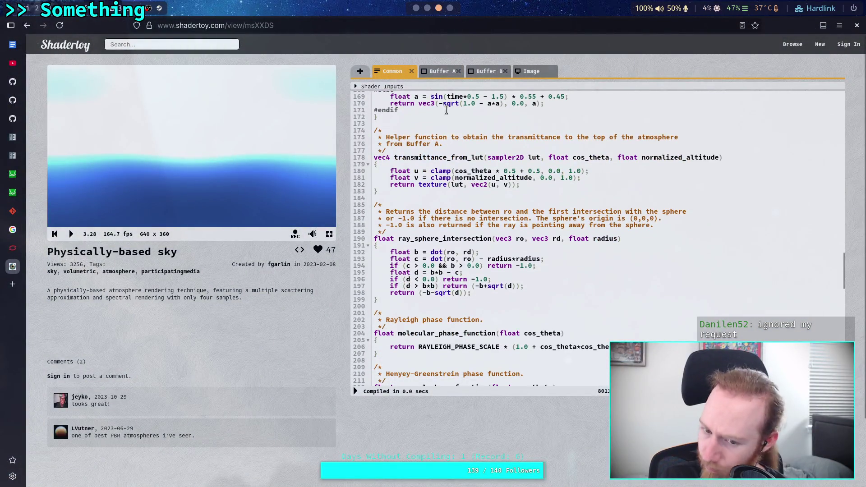
{"action": "left_click", "coordinate": [427, 8]}
{"action": "left_click", "coordinate": [439, 8]}
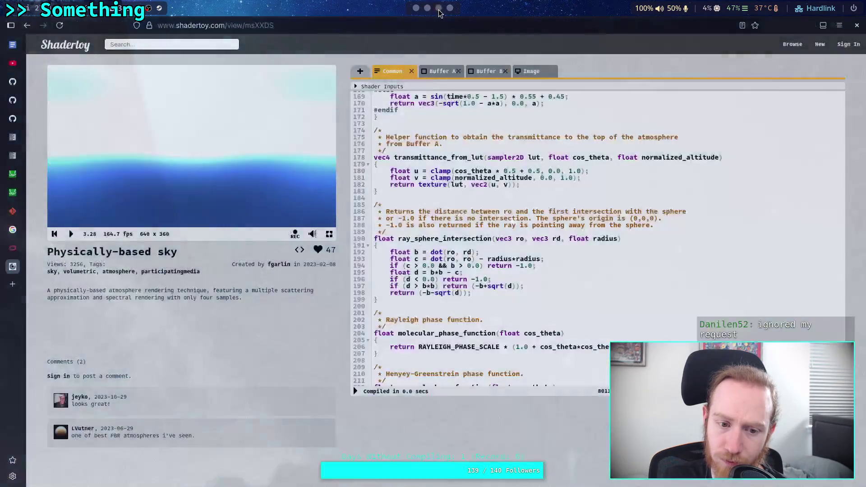
{"action": "scroll", "coordinate": [451, 144], "scroll_direction": "down", "scroll_amount": 8}
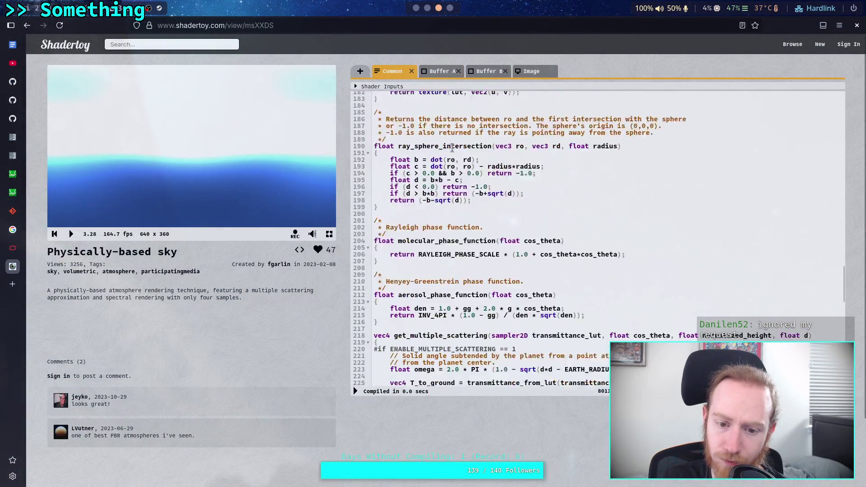
{"action": "left_click", "coordinate": [427, 8]}
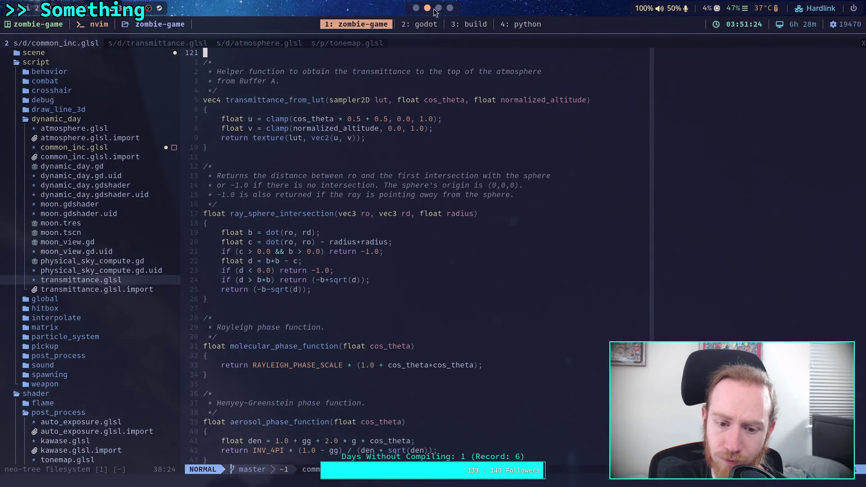
{"action": "left_click", "coordinate": [439, 8]}
{"action": "left_click", "coordinate": [416, 8]}
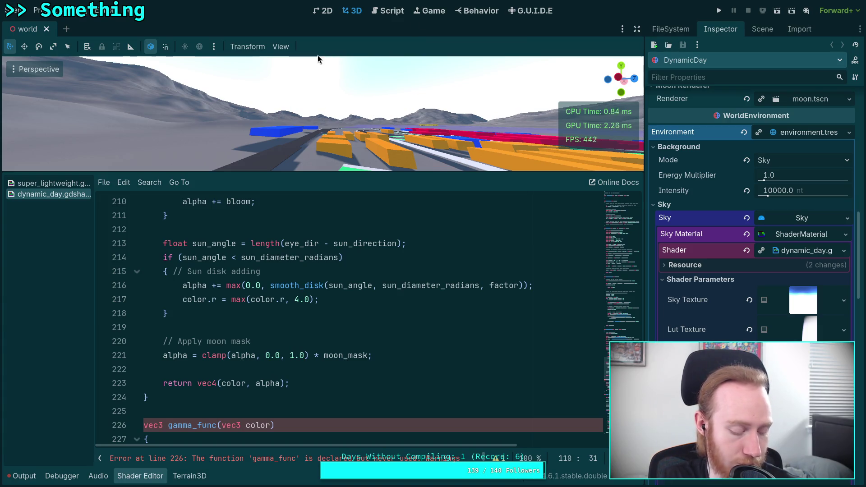
- Bring back Shadertoy's Common code at the phase functions and get_multiple_scattering
{"action": "left_click", "coordinate": [436, 7]}
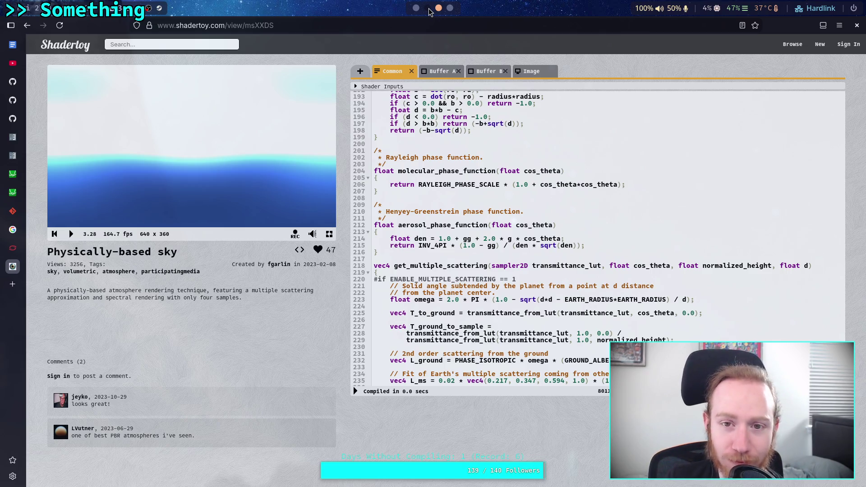
- Compare common_inc.glsl with Shadertoy Common, scrolling both toward get_multiple_scattering
{"action": "left_click", "coordinate": [428, 8]}
{"action": "left_click", "coordinate": [439, 8]}
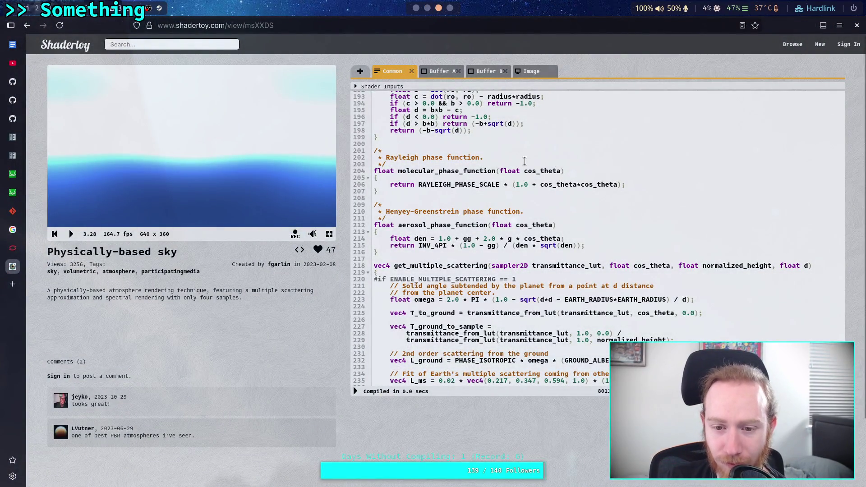
{"action": "left_click", "coordinate": [427, 9]}
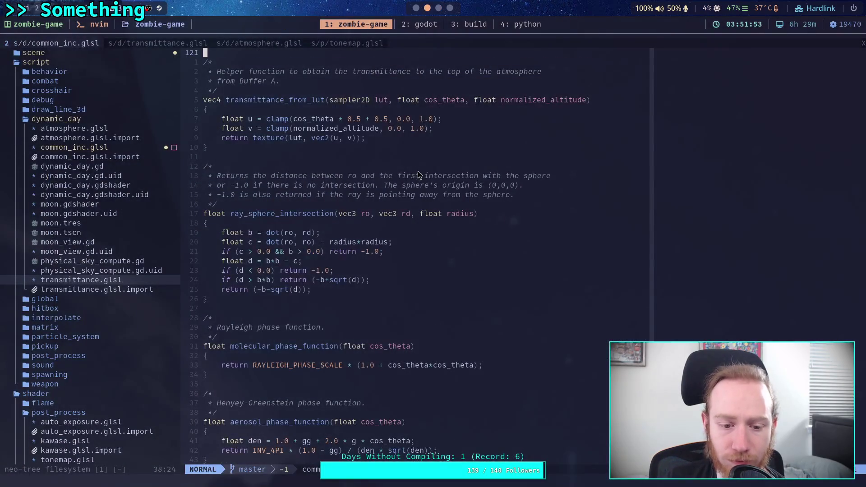
{"action": "scroll", "coordinate": [418, 172], "scroll_direction": "down", "scroll_amount": 4}
{"action": "left_click", "coordinate": [439, 8]}
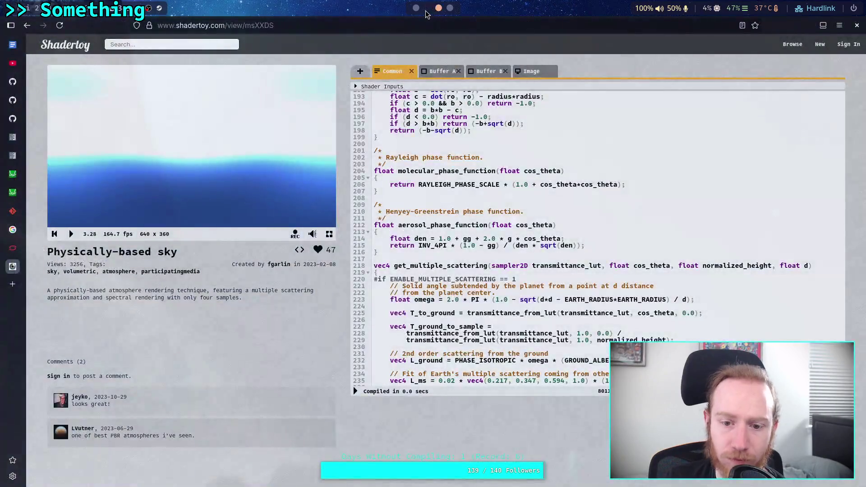
{"action": "left_click", "coordinate": [428, 8]}
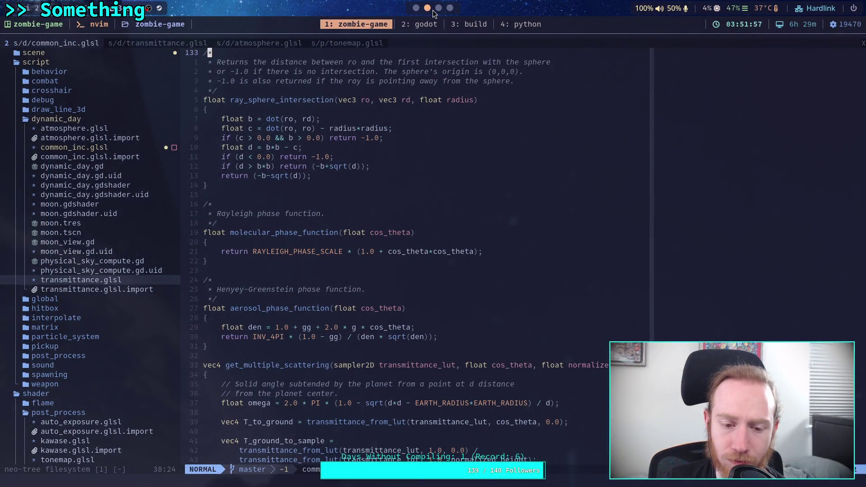
{"action": "left_click", "coordinate": [438, 7]}
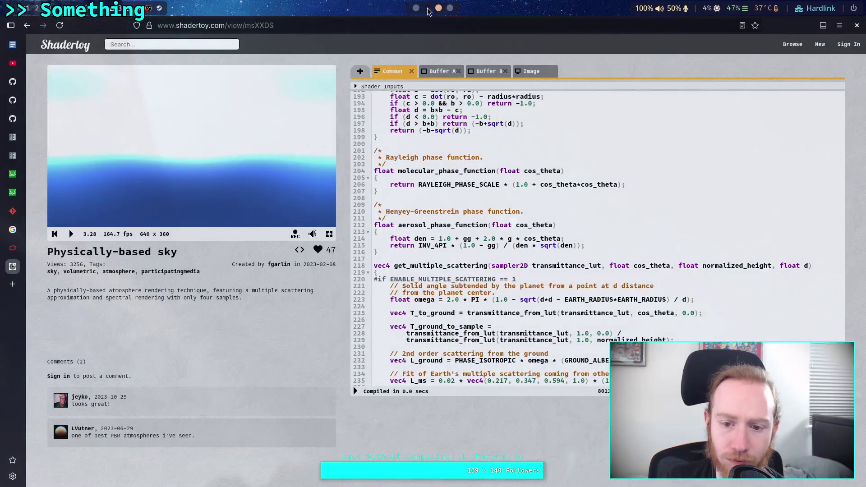
{"action": "left_click", "coordinate": [427, 8]}
{"action": "left_click", "coordinate": [428, 9]}
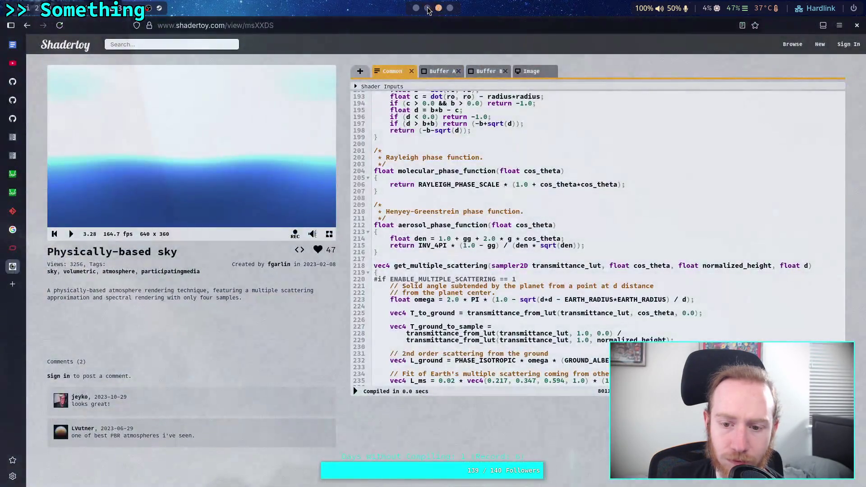
{"action": "left_click", "coordinate": [427, 9]}
{"action": "scroll", "coordinate": [443, 130], "scroll_direction": "down", "scroll_amount": 8}
{"action": "left_click", "coordinate": [439, 8]}
{"action": "scroll", "coordinate": [448, 143], "scroll_direction": "down", "scroll_amount": 5}
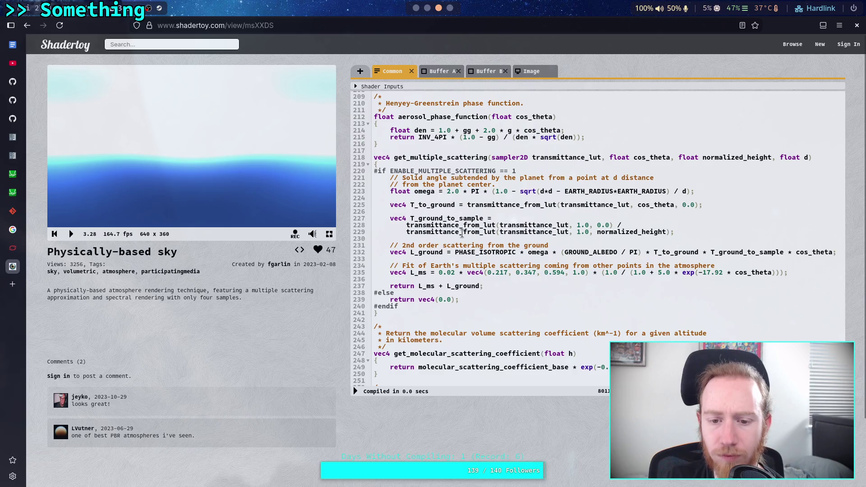
- Check the reference's ENABLE_MULTIPLE_SCATTERING guard around line 218 against the port
{"action": "left_click", "coordinate": [428, 8]}
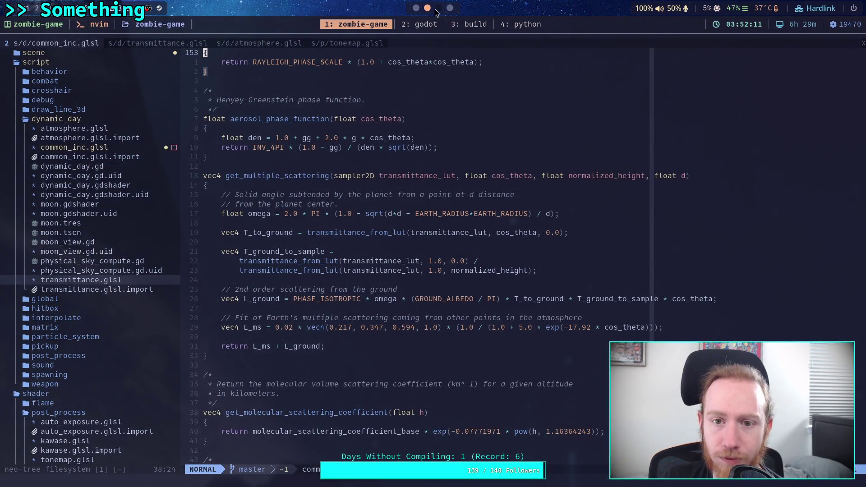
{"action": "left_click", "coordinate": [437, 9]}
{"action": "left_click", "coordinate": [428, 9]}
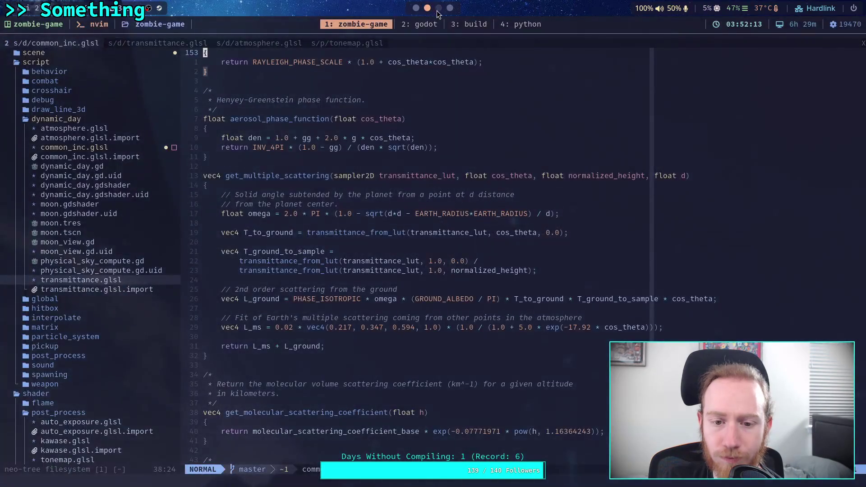
{"action": "left_click", "coordinate": [438, 8]}
{"action": "left_click", "coordinate": [430, 9]}
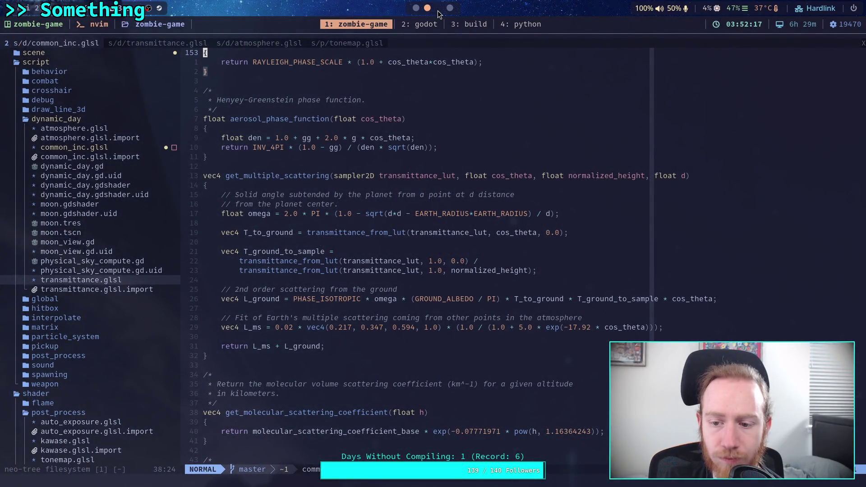
{"action": "left_click", "coordinate": [438, 8]}
{"action": "left_click", "coordinate": [427, 8]}
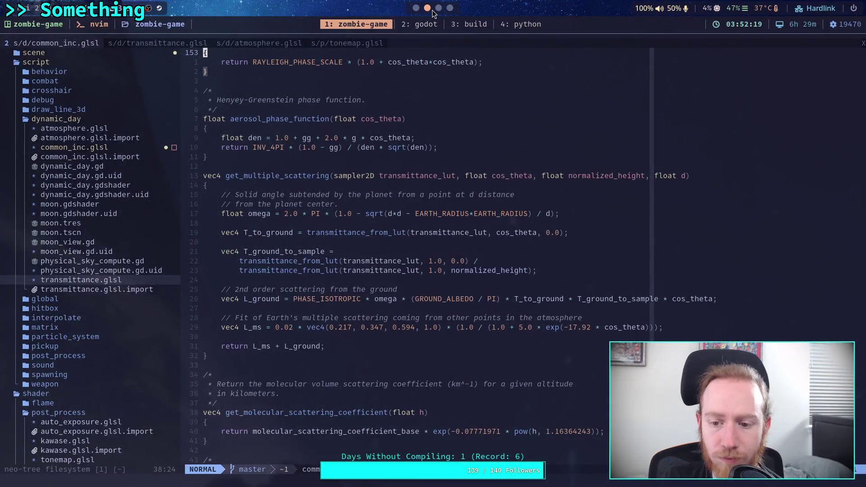
{"action": "left_click", "coordinate": [440, 8]}
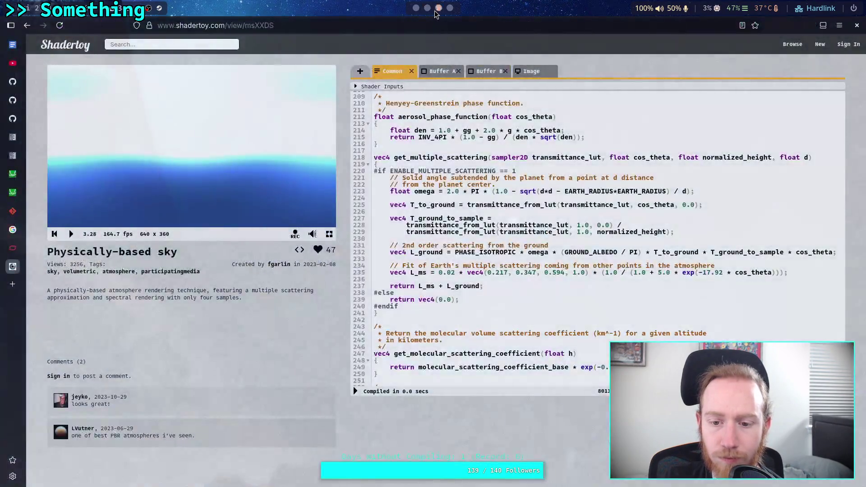
{"action": "left_click", "coordinate": [427, 8]}
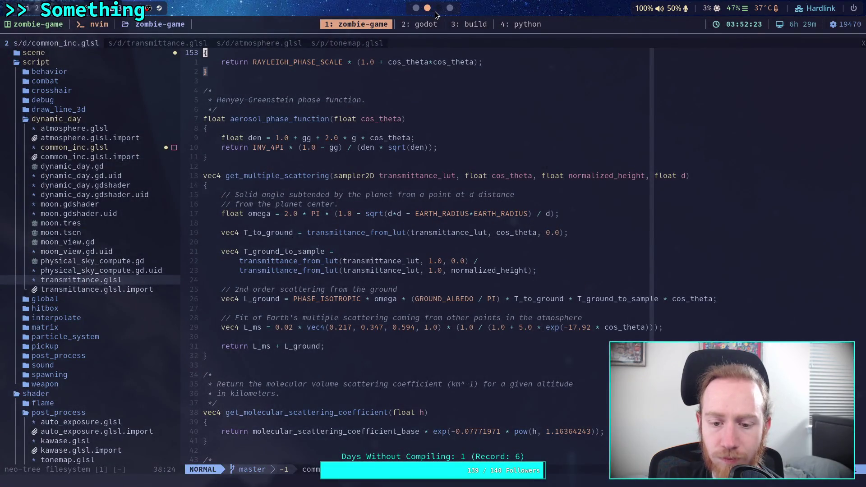
{"action": "left_click", "coordinate": [438, 8]}
{"action": "left_click", "coordinate": [424, 9]}
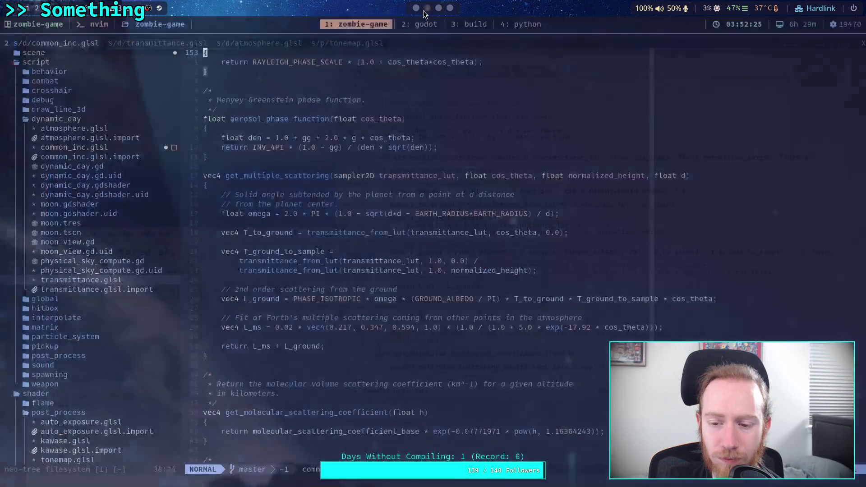
{"action": "scroll", "coordinate": [430, 13], "scroll_direction": "down", "scroll_amount": 1}
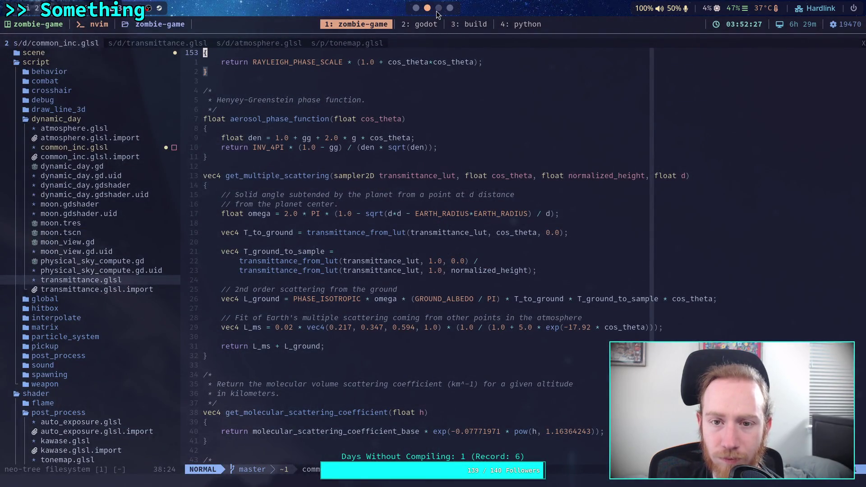
{"action": "left_click", "coordinate": [427, 11]}
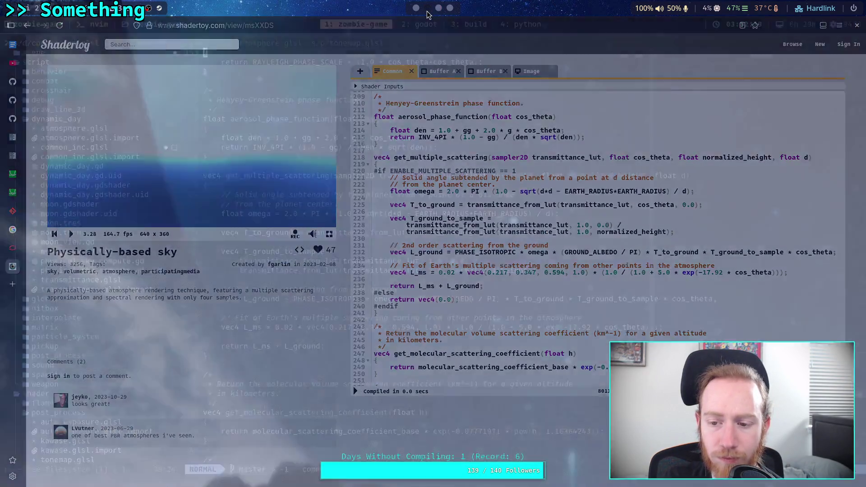
{"action": "left_click", "coordinate": [436, 12]}
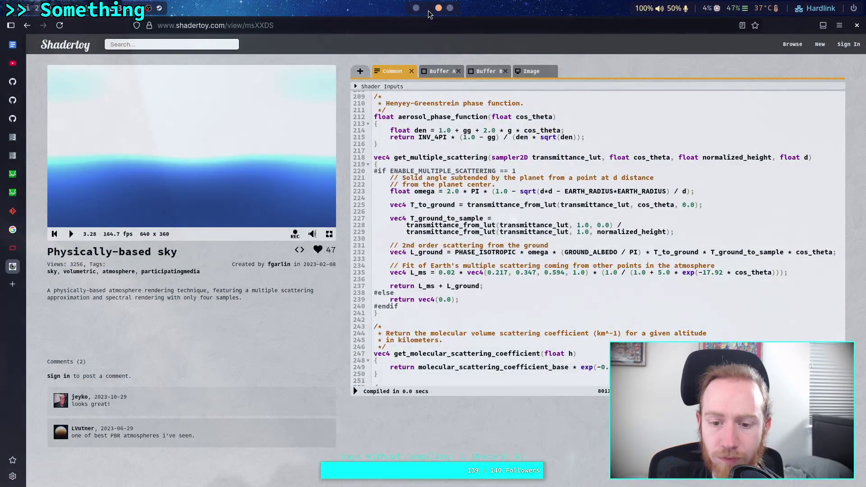
{"action": "scroll", "coordinate": [434, 14], "scroll_direction": "up", "scroll_amount": 1}
{"action": "scroll", "coordinate": [430, 15], "scroll_direction": "down", "scroll_amount": 1}
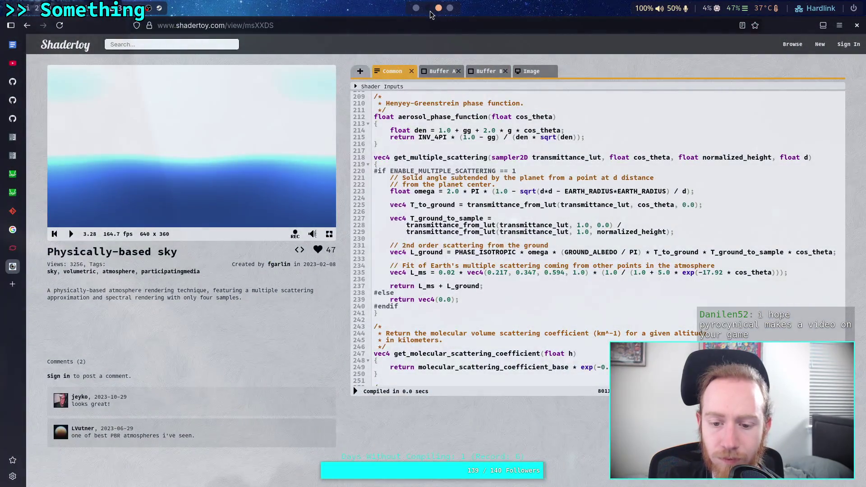
- Compare the ported molecular scattering and absorption coefficient functions in common_inc.glsl with the Shadertoy reference
{"action": "left_click", "coordinate": [427, 9]}
{"action": "scroll", "coordinate": [371, 153], "scroll_direction": "down", "scroll_amount": 7}
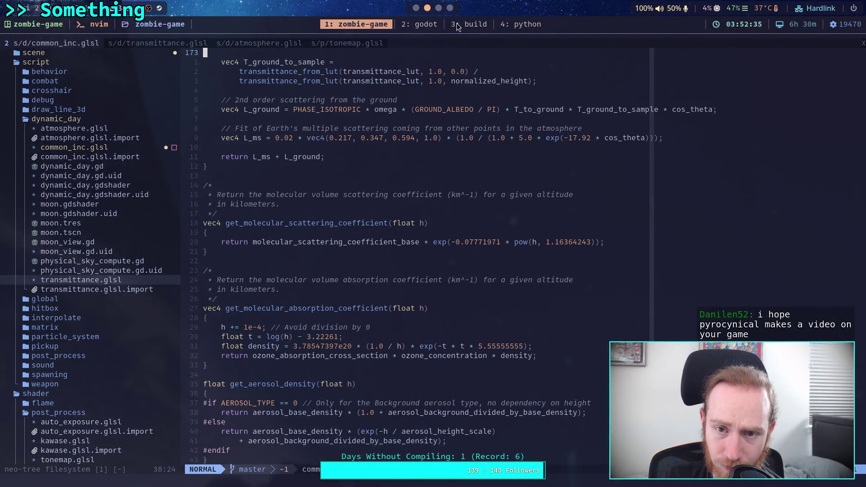
{"action": "left_click", "coordinate": [438, 8]}
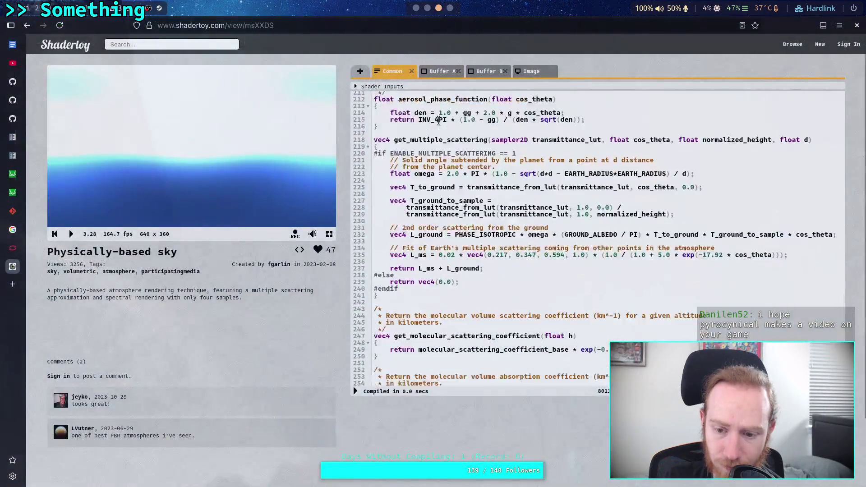
{"action": "left_click", "coordinate": [428, 10]}
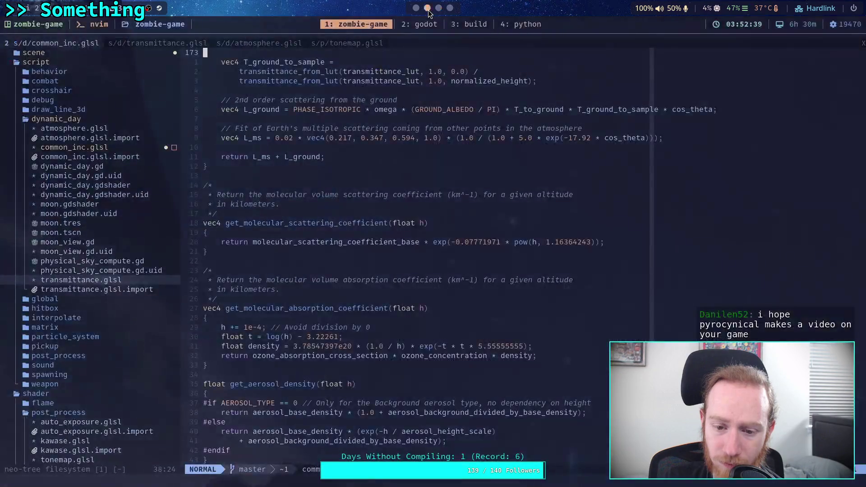
{"action": "scroll", "coordinate": [454, 96], "scroll_direction": "down", "scroll_amount": 3}
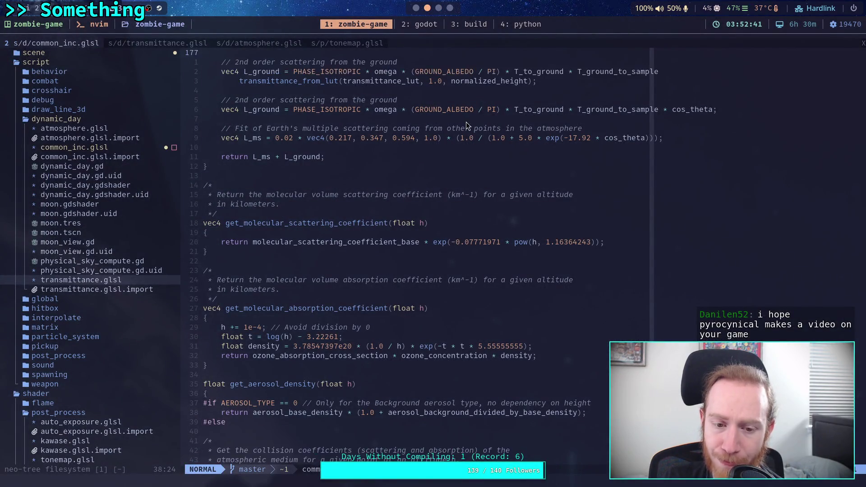
{"action": "left_click", "coordinate": [439, 9]}
{"action": "scroll", "coordinate": [451, 157], "scroll_direction": "down", "scroll_amount": 5}
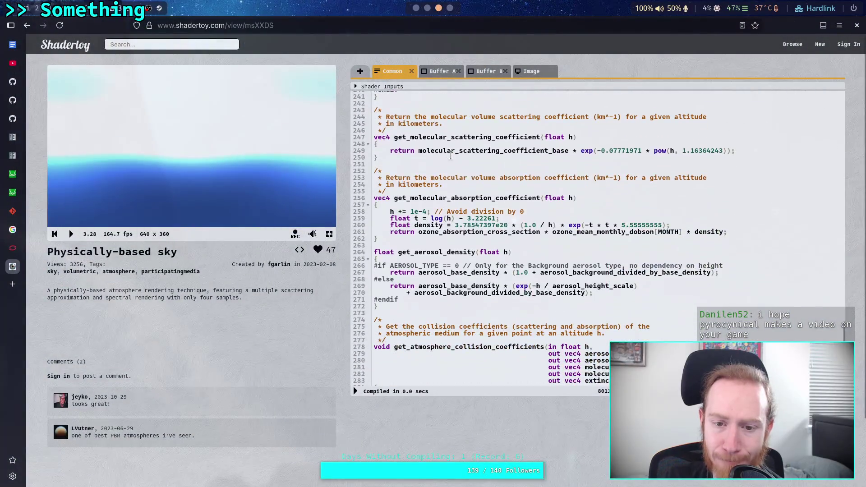
{"action": "left_click", "coordinate": [428, 9]}
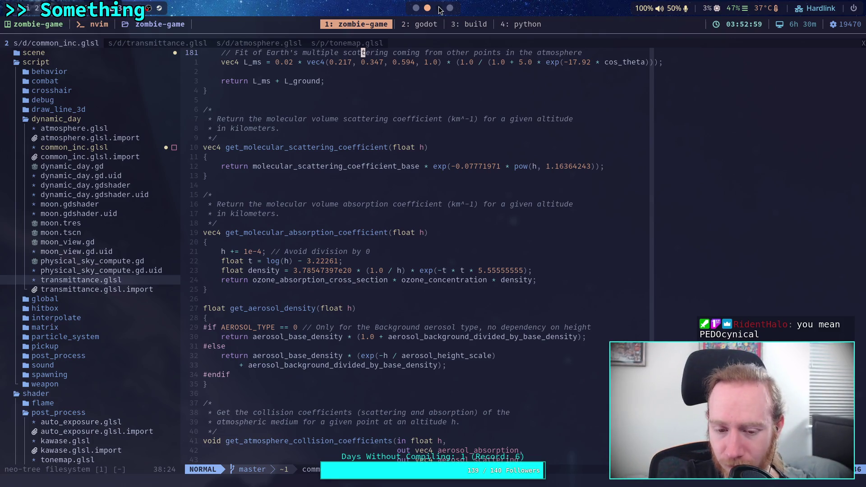
- Check the reference's collision coefficients function against the ported common_inc.glsl code
{"action": "left_click", "coordinate": [439, 8]}
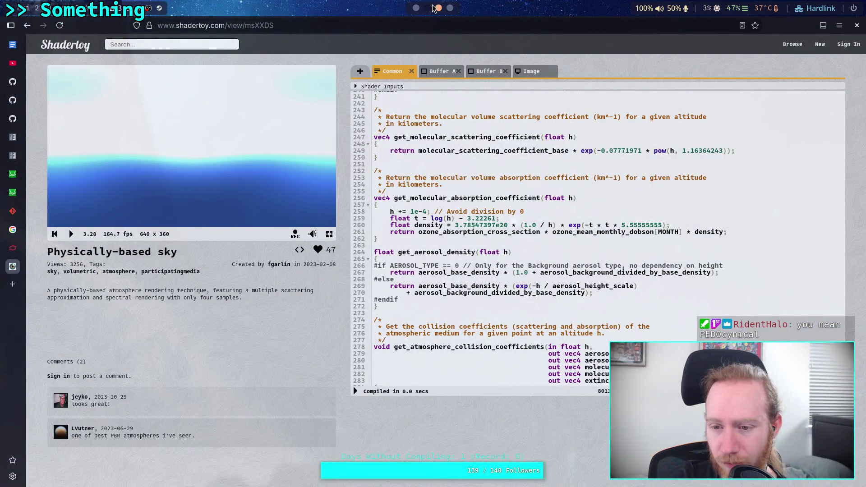
{"action": "left_click", "coordinate": [428, 8]}
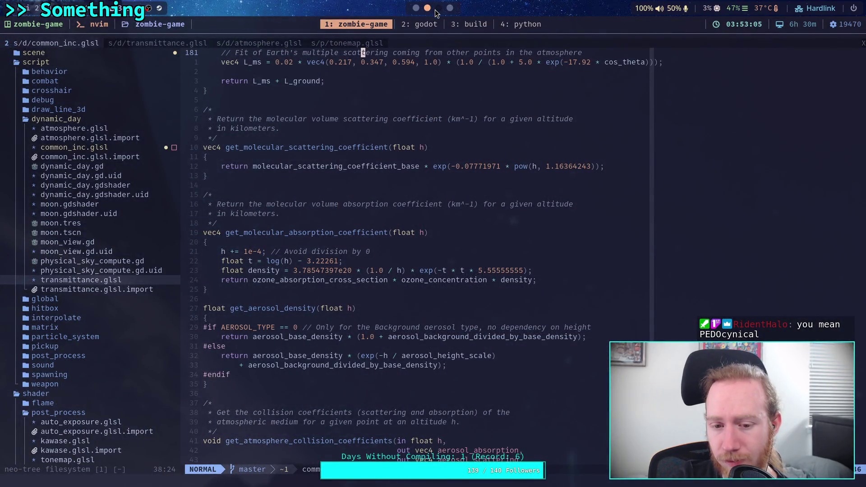
{"action": "left_click", "coordinate": [438, 9]}
{"action": "left_click", "coordinate": [425, 13]}
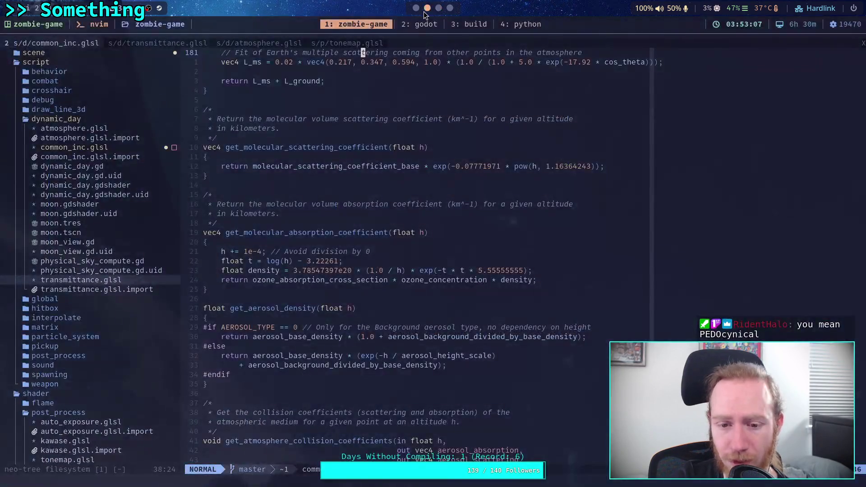
{"action": "left_click", "coordinate": [439, 7]}
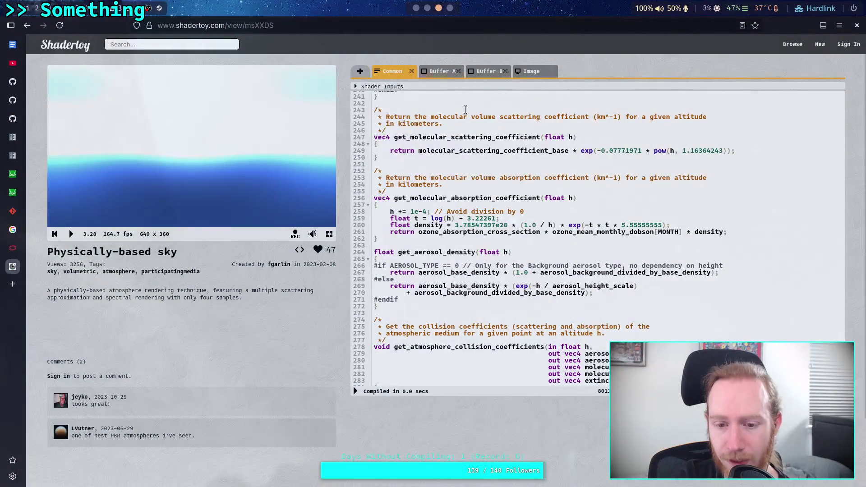
{"action": "scroll", "coordinate": [481, 200], "scroll_direction": "down", "scroll_amount": 3}
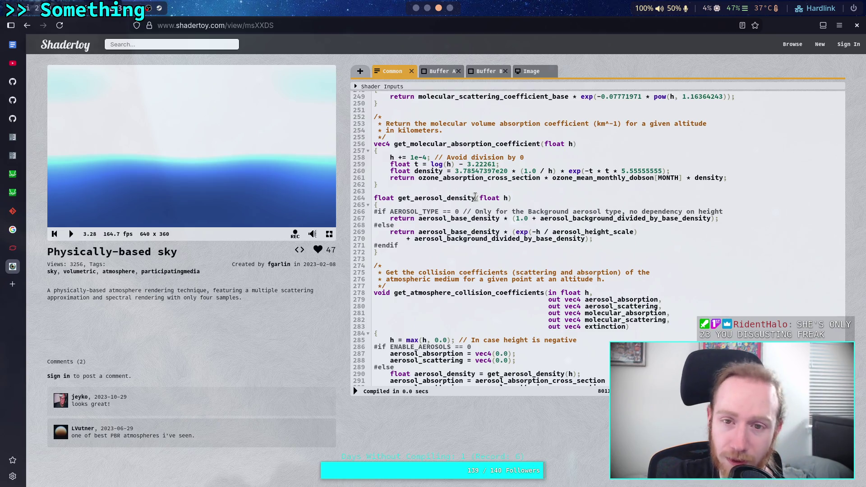
{"action": "left_click", "coordinate": [428, 8]}
{"action": "left_click", "coordinate": [438, 8]}
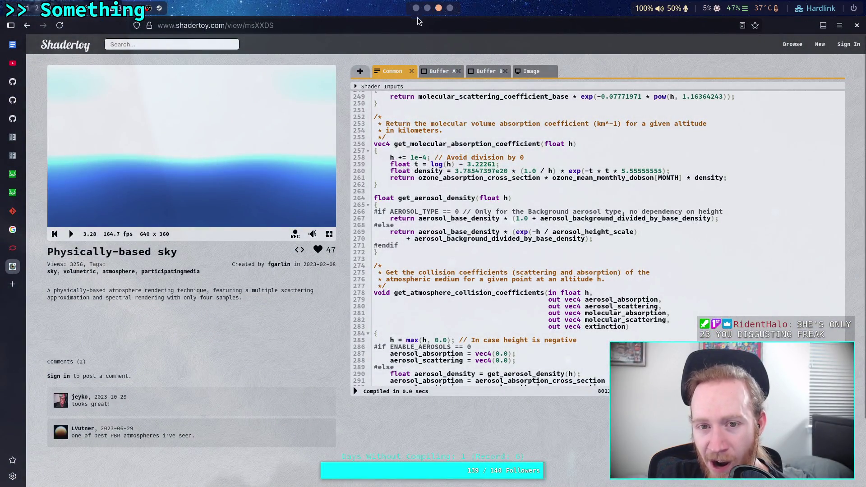
{"action": "left_click", "coordinate": [427, 8]}
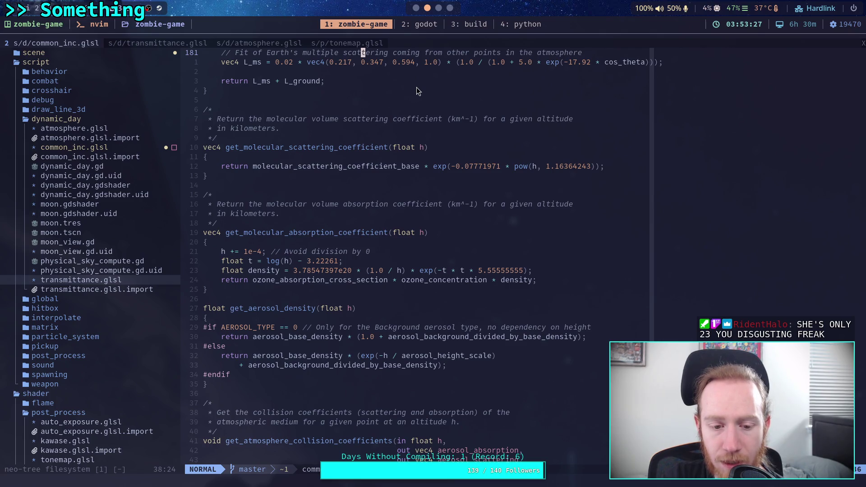
{"action": "scroll", "coordinate": [416, 87], "scroll_direction": "up", "scroll_amount": 20}
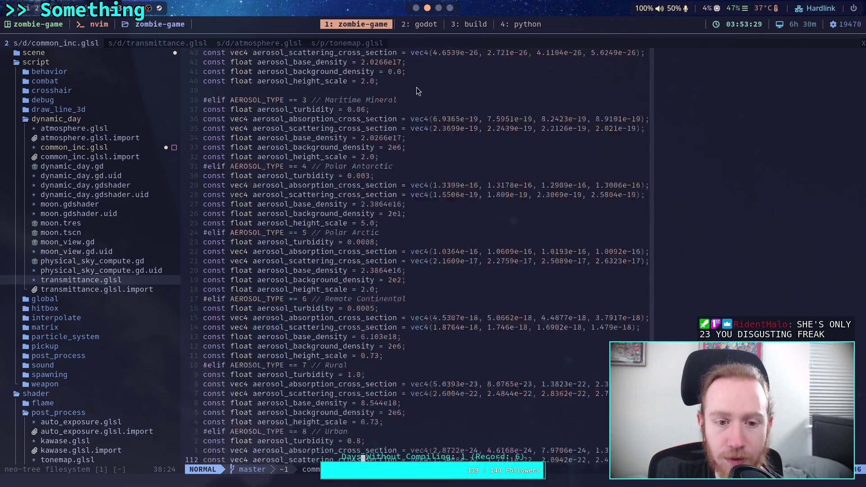
- Scroll through the aerosol density code in common_inc.glsl
{"action": "scroll", "coordinate": [417, 88], "scroll_direction": "down", "scroll_amount": 20}
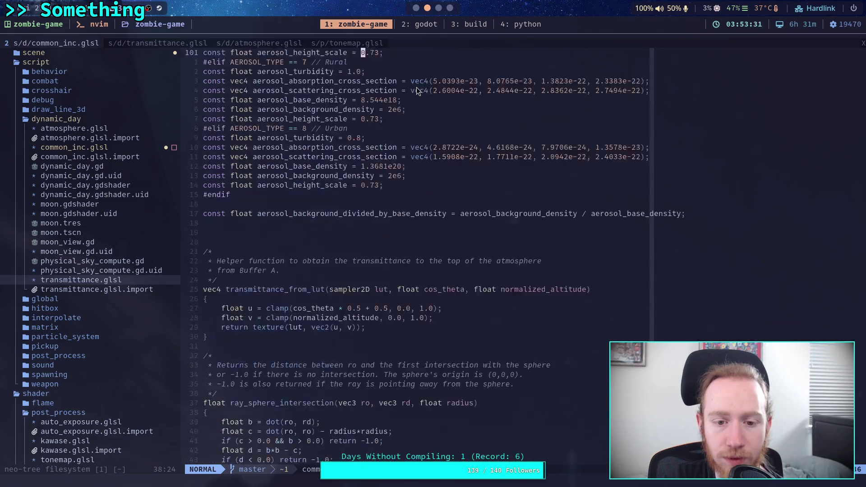
{"action": "scroll", "coordinate": [417, 88], "scroll_direction": "down", "scroll_amount": 15}
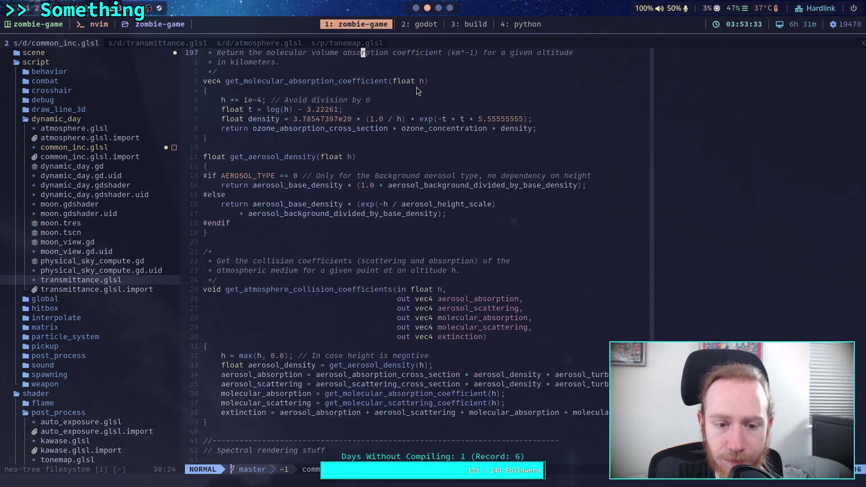
{"action": "scroll", "coordinate": [416, 88], "scroll_direction": "up", "scroll_amount": 16}
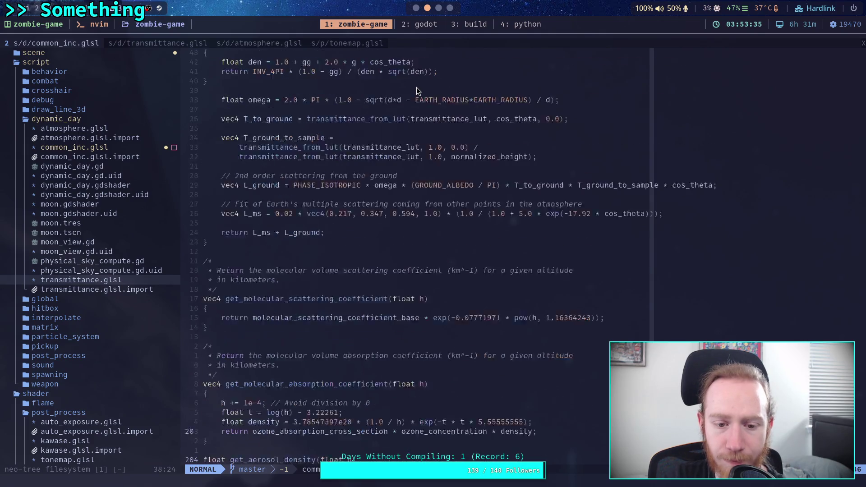
{"action": "scroll", "coordinate": [416, 91], "scroll_direction": "down", "scroll_amount": 10}
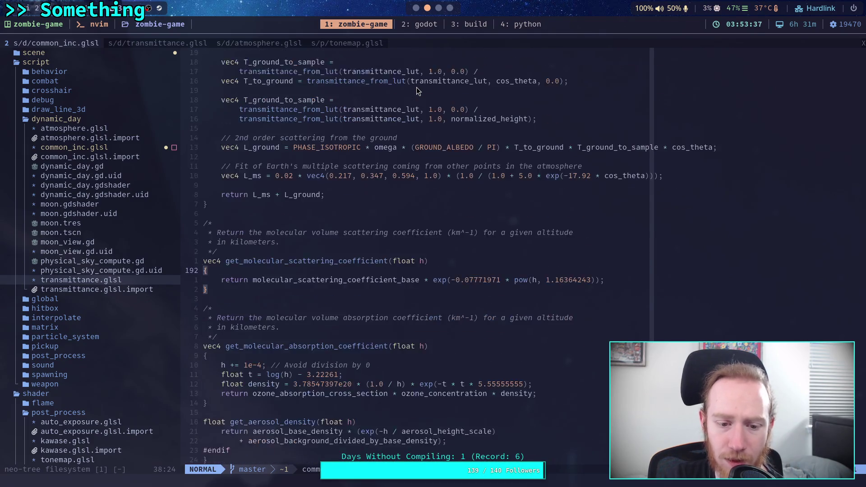
{"action": "scroll", "coordinate": [417, 90], "scroll_direction": "down", "scroll_amount": 2}
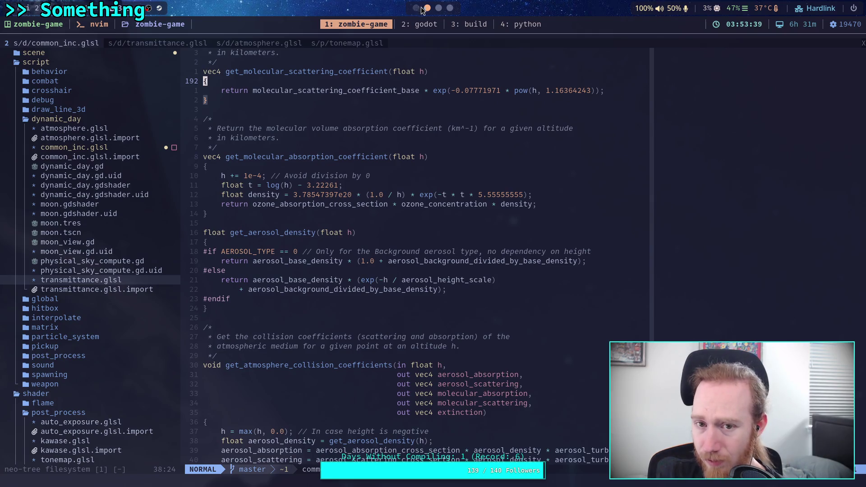
- Compare common_inc.glsl's aerosol density code against the Shadertoy Common tab
{"action": "left_click", "coordinate": [439, 8]}
{"action": "left_click", "coordinate": [429, 9]}
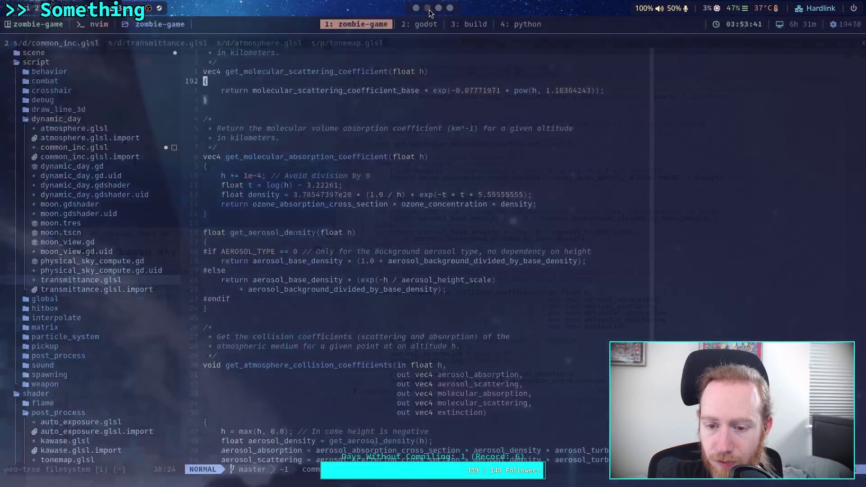
{"action": "left_click", "coordinate": [438, 8]}
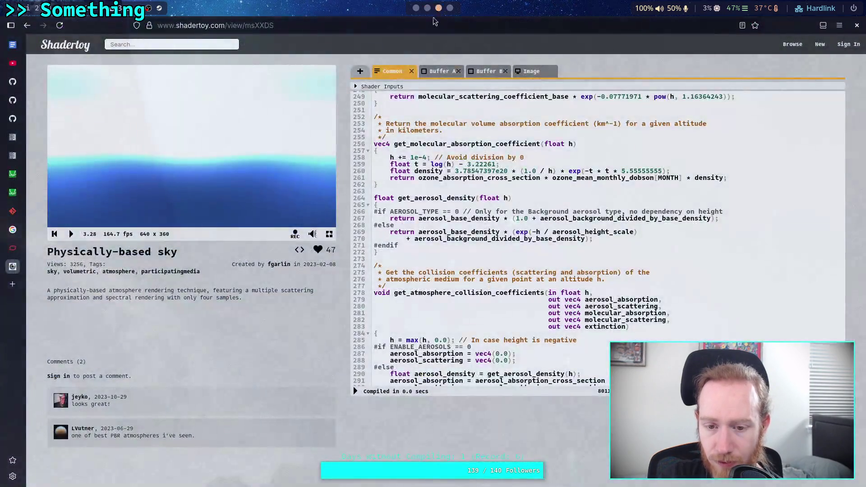
{"action": "scroll", "coordinate": [464, 173], "scroll_direction": "down", "scroll_amount": 10}
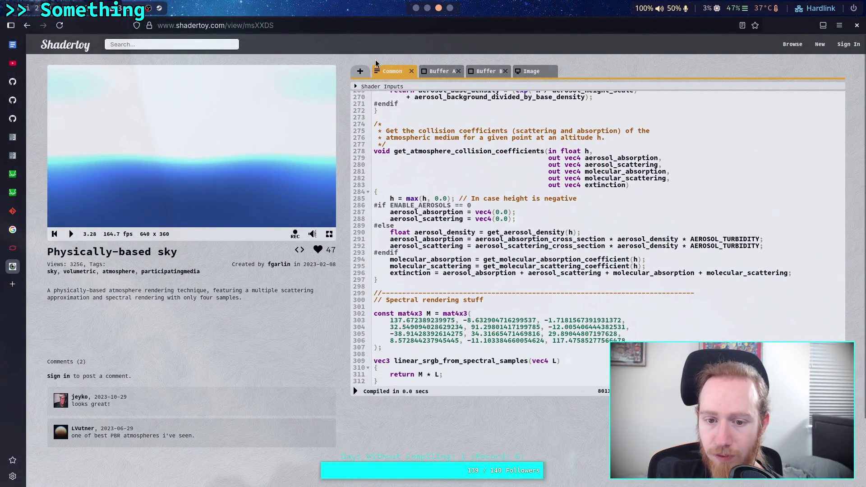
{"action": "left_click", "coordinate": [428, 9]}
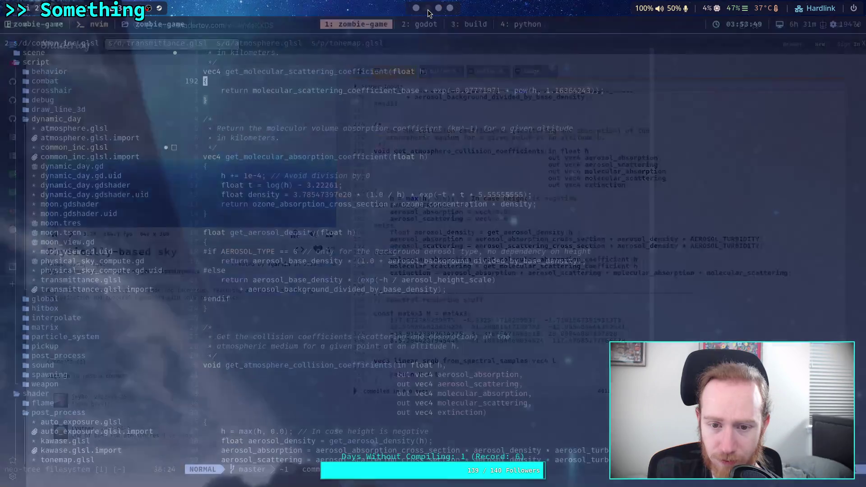
{"action": "scroll", "coordinate": [427, 94], "scroll_direction": "down", "scroll_amount": 3}
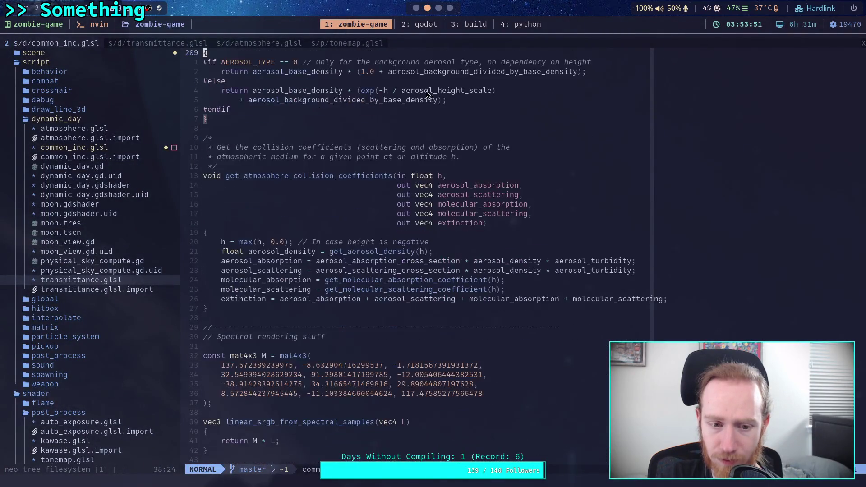
{"action": "left_click", "coordinate": [438, 8]}
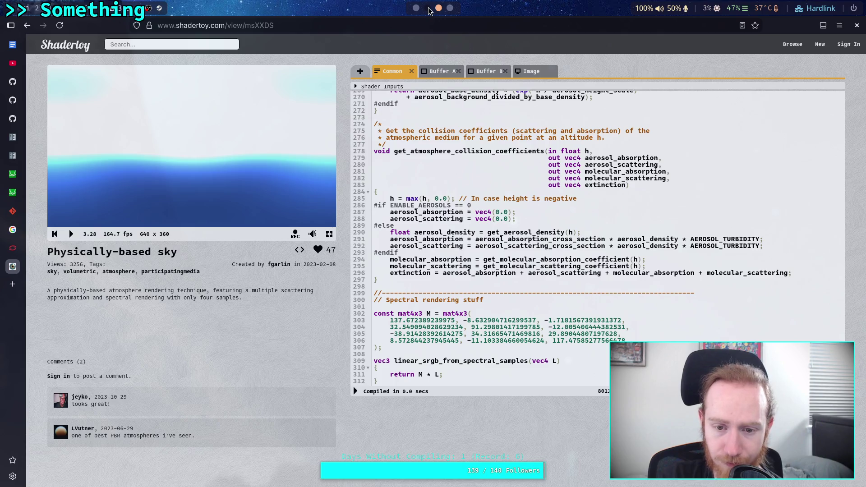
{"action": "left_click", "coordinate": [428, 8]}
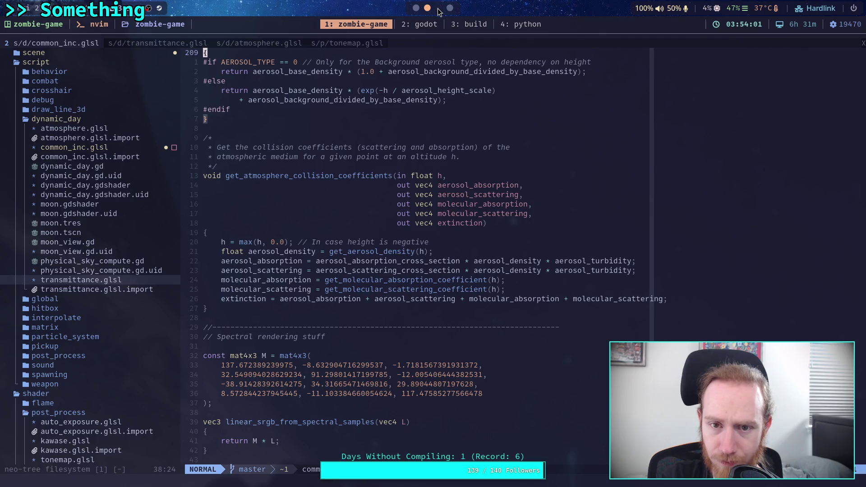
- Review the collision-coefficient code in common_inc.glsl, then open transmittance.glsl
{"action": "scroll", "coordinate": [428, 9], "scroll_direction": "down", "scroll_amount": 1}
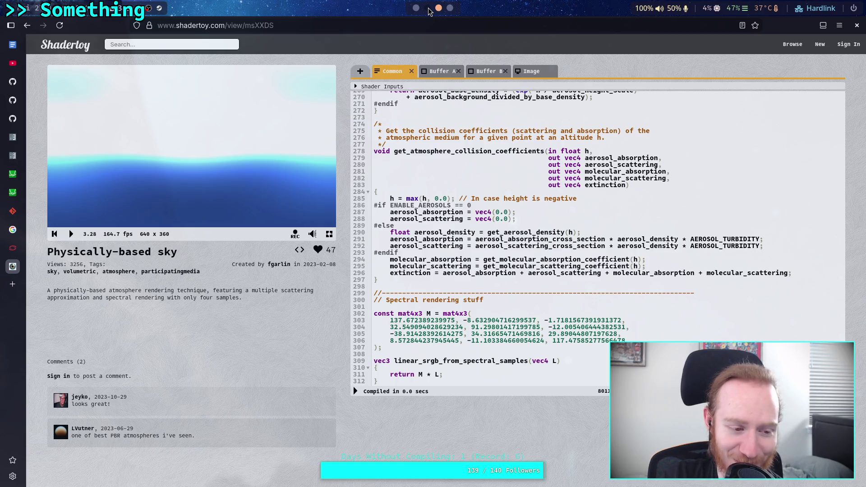
{"action": "scroll", "coordinate": [429, 11], "scroll_direction": "up", "scroll_amount": 1}
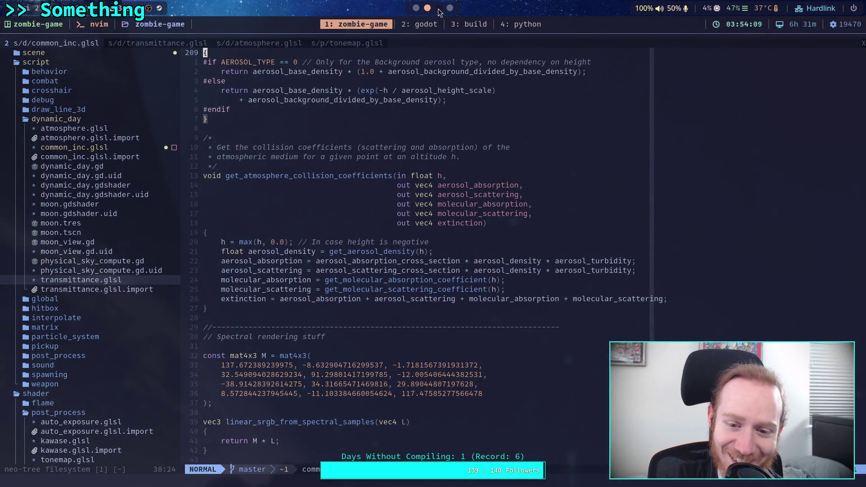
{"action": "scroll", "coordinate": [440, 11], "scroll_direction": "down", "scroll_amount": 1}
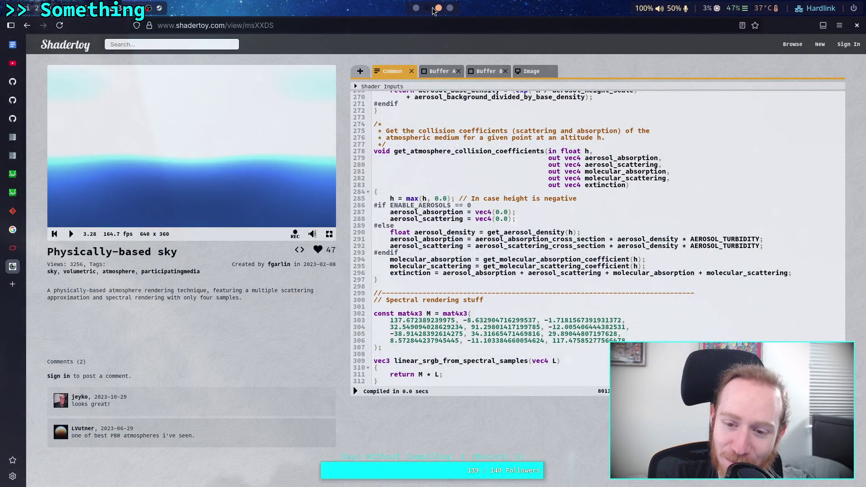
{"action": "scroll", "coordinate": [432, 11], "scroll_direction": "up", "scroll_amount": 1}
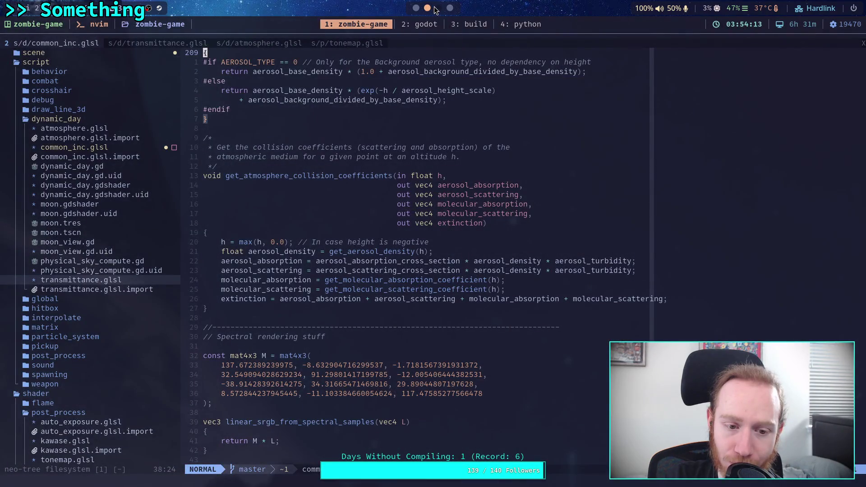
{"action": "scroll", "coordinate": [436, 10], "scroll_direction": "down", "scroll_amount": 1}
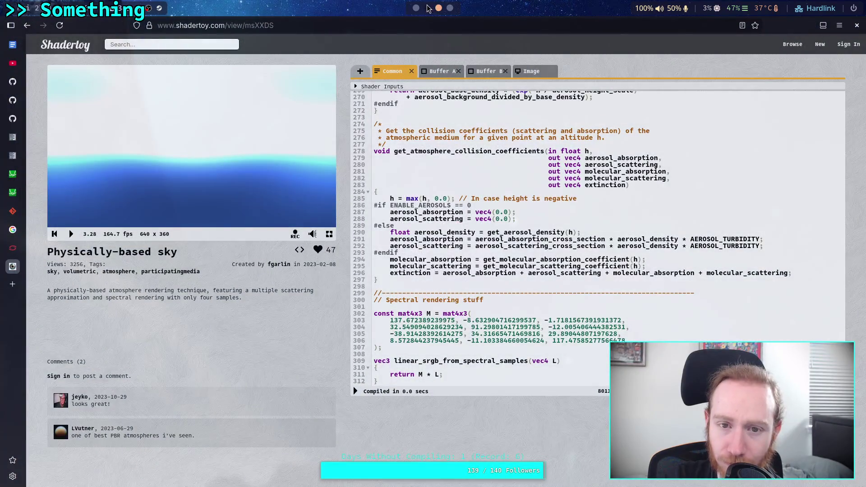
{"action": "scroll", "coordinate": [426, 9], "scroll_direction": "up", "scroll_amount": 1}
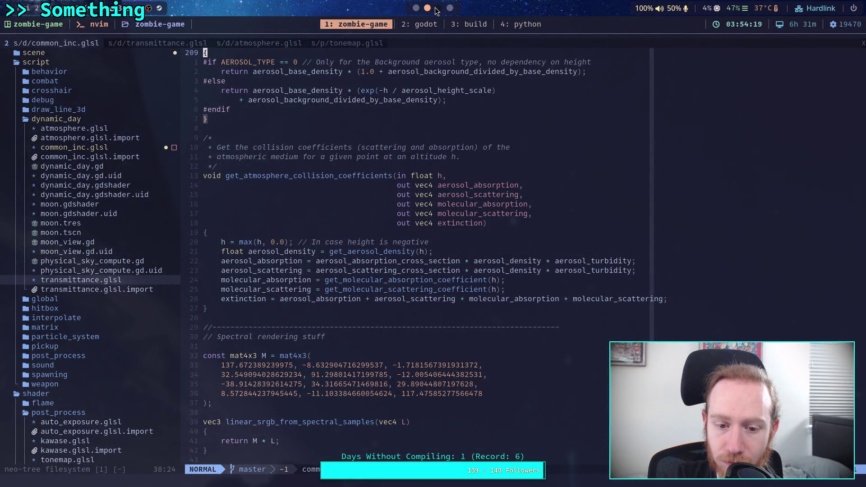
{"action": "scroll", "coordinate": [437, 10], "scroll_direction": "down", "scroll_amount": 1}
{"action": "scroll", "coordinate": [437, 10], "scroll_direction": "up", "scroll_amount": 1}
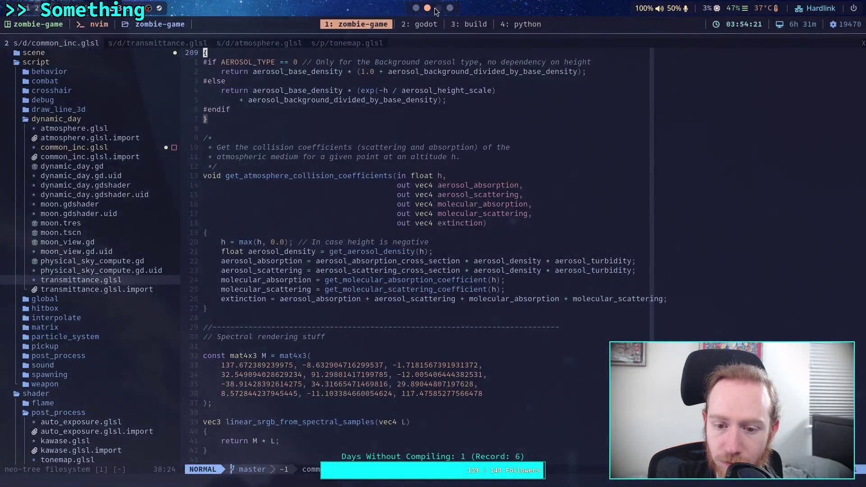
{"action": "scroll", "coordinate": [436, 10], "scroll_direction": "down", "scroll_amount": 1}
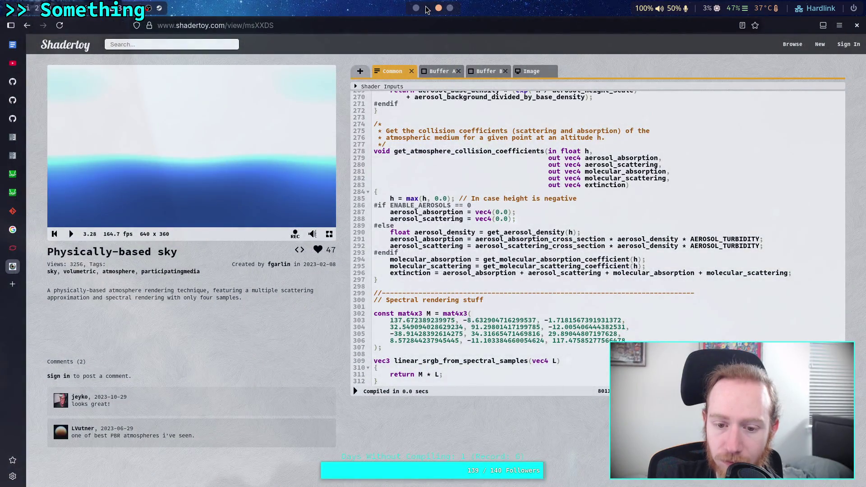
{"action": "scroll", "coordinate": [426, 9], "scroll_direction": "up", "scroll_amount": 1}
{"action": "scroll", "coordinate": [438, 10], "scroll_direction": "down", "scroll_amount": 1}
{"action": "scroll", "coordinate": [439, 67], "scroll_direction": "down", "scroll_amount": 1}
{"action": "scroll", "coordinate": [437, 63], "scroll_direction": "up", "scroll_amount": 1}
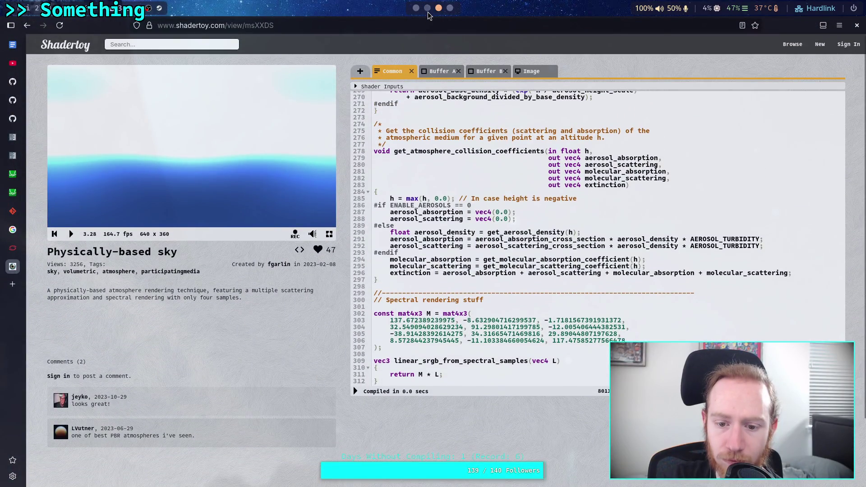
{"action": "scroll", "coordinate": [429, 14], "scroll_direction": "up", "scroll_amount": 1}
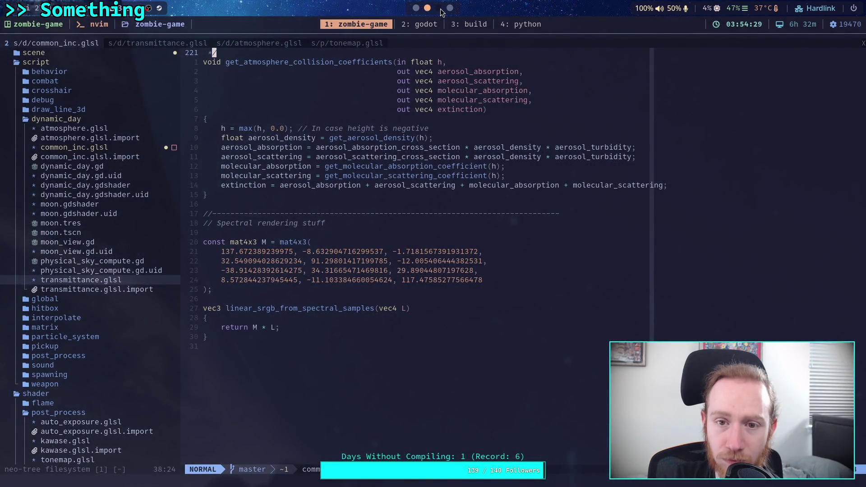
{"action": "scroll", "coordinate": [441, 9], "scroll_direction": "down", "scroll_amount": 1}
{"action": "scroll", "coordinate": [437, 10], "scroll_direction": "up", "scroll_amount": 1}
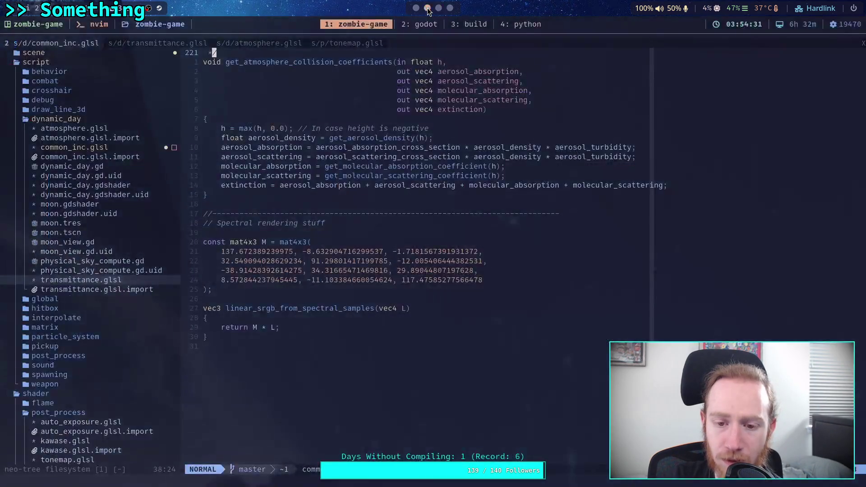
{"action": "scroll", "coordinate": [439, 10], "scroll_direction": "down", "scroll_amount": 1}
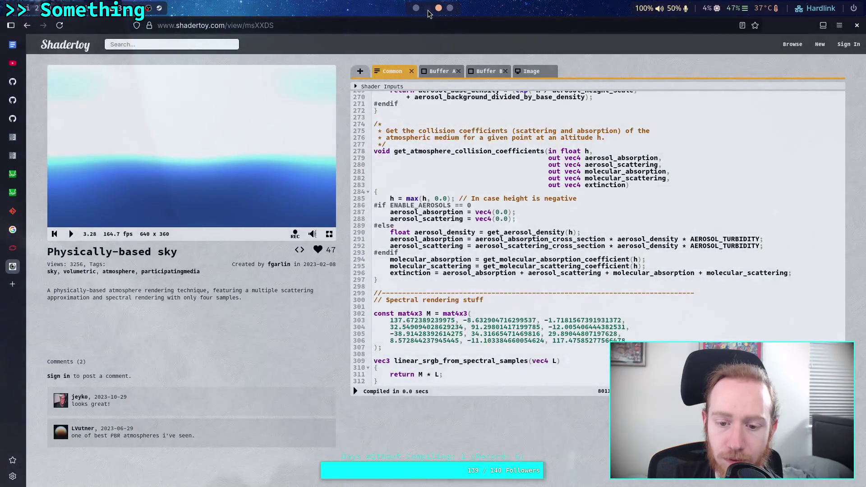
{"action": "scroll", "coordinate": [429, 10], "scroll_direction": "up", "scroll_amount": 1}
{"action": "scroll", "coordinate": [429, 13], "scroll_direction": "down", "scroll_amount": 1}
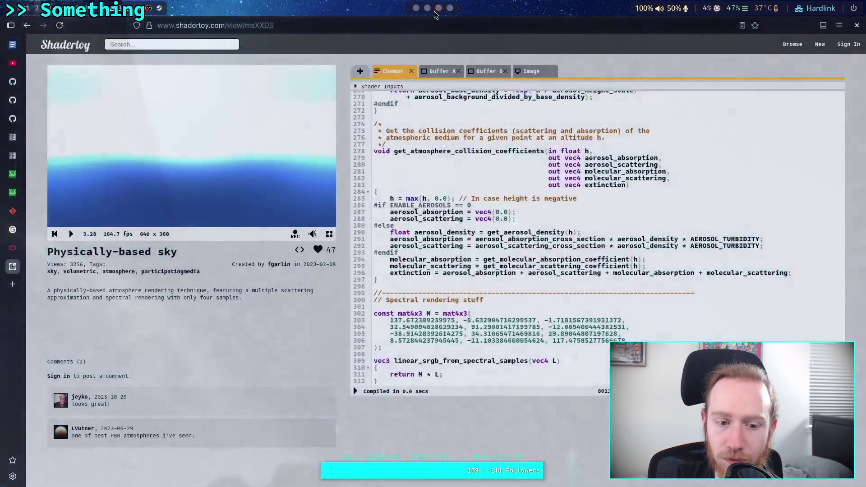
{"action": "scroll", "coordinate": [429, 12], "scroll_direction": "up", "scroll_amount": 1}
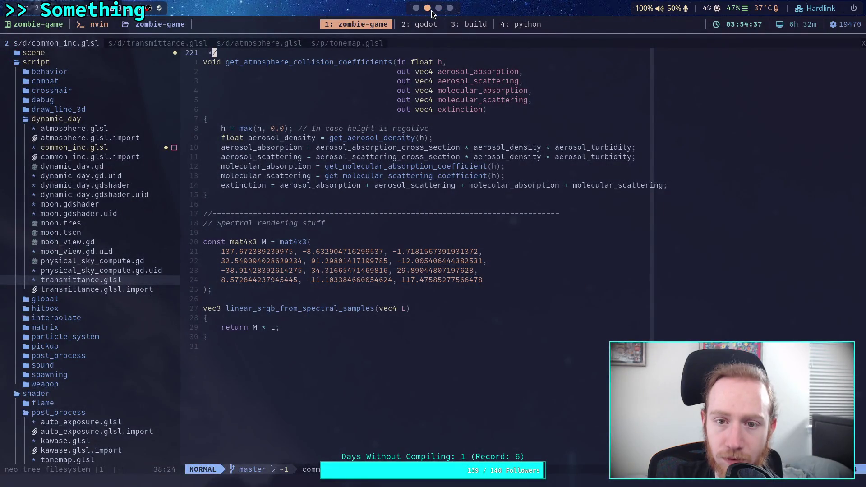
{"action": "left_click", "coordinate": [183, 43]}
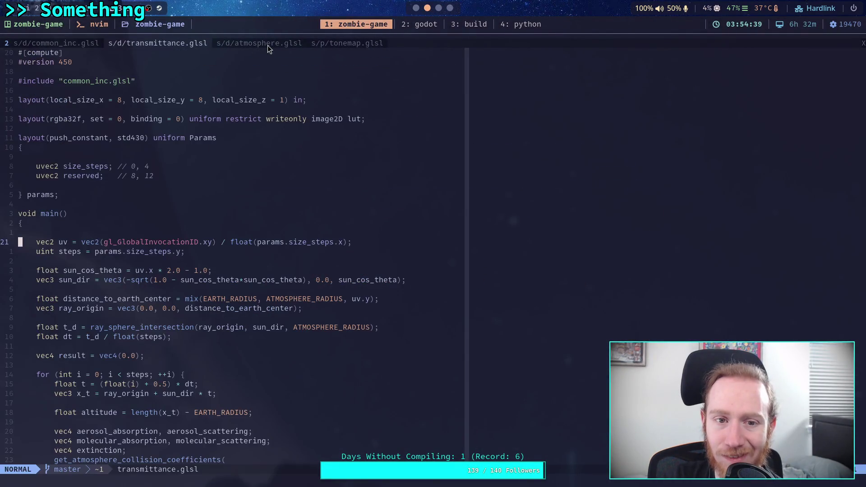
- Open atmosphere.glsl, scroll down to its main() function, and compare it with the Shadertoy reference
{"action": "left_click", "coordinate": [266, 43]}
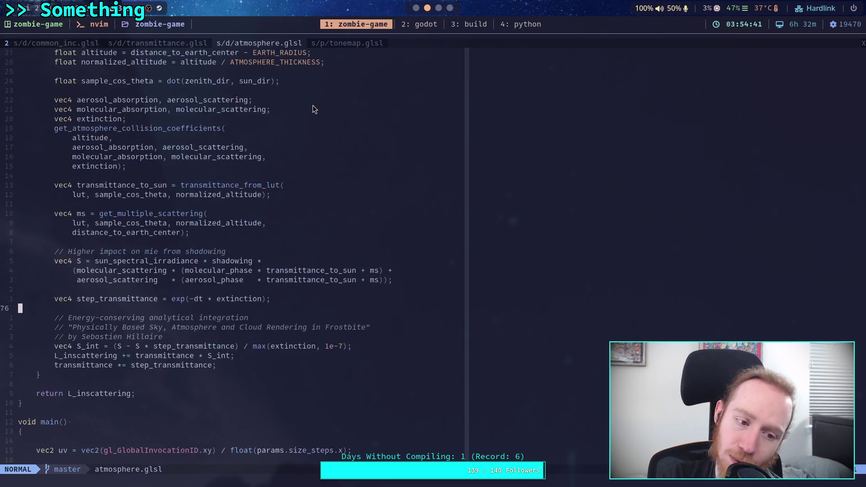
{"action": "scroll", "coordinate": [313, 109], "scroll_direction": "down", "scroll_amount": 7}
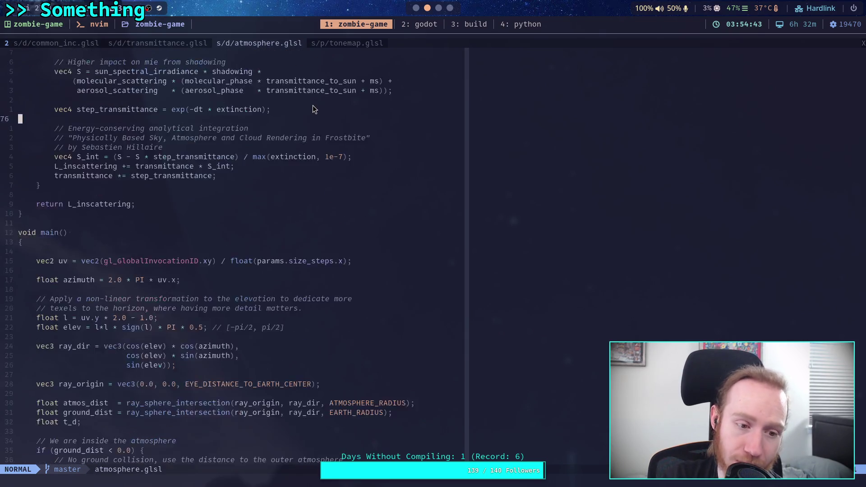
{"action": "scroll", "coordinate": [313, 109], "scroll_direction": "down", "scroll_amount": 7}
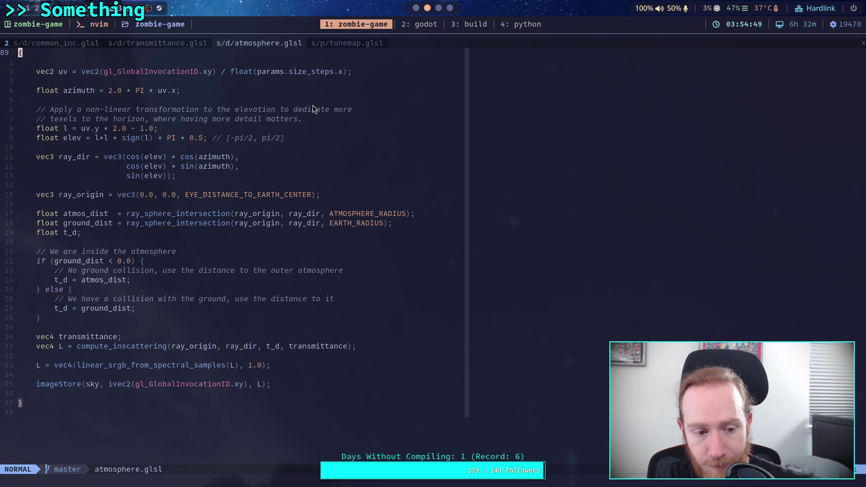
{"action": "left_click", "coordinate": [438, 8]}
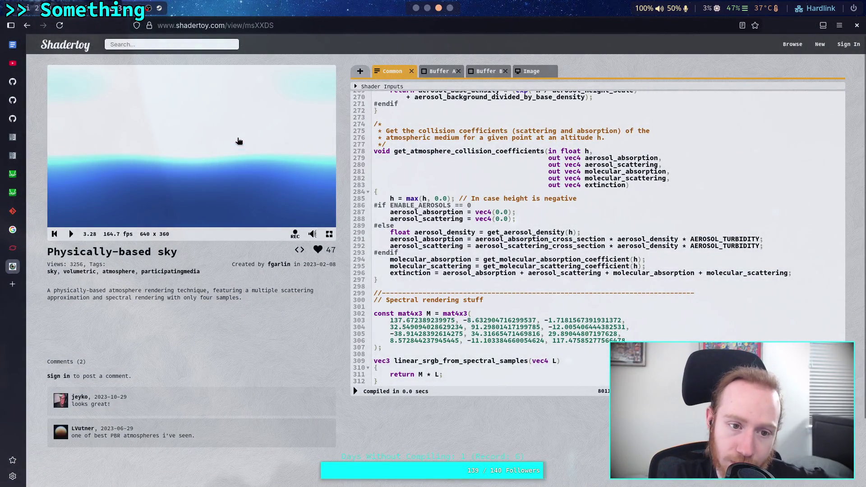
{"action": "left_click", "coordinate": [449, 8]}
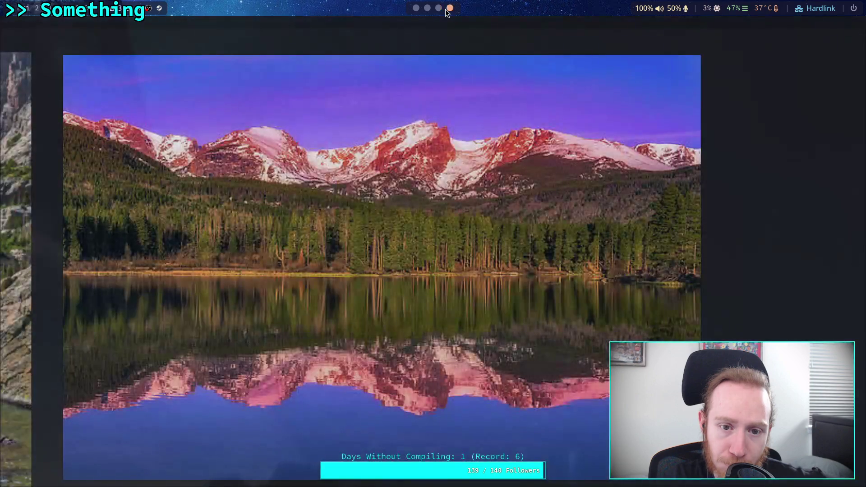
- Bring Godot back, collapse the Shader Editor panel, and show the world's node tree in the Scene dock
{"action": "left_click", "coordinate": [428, 8]}
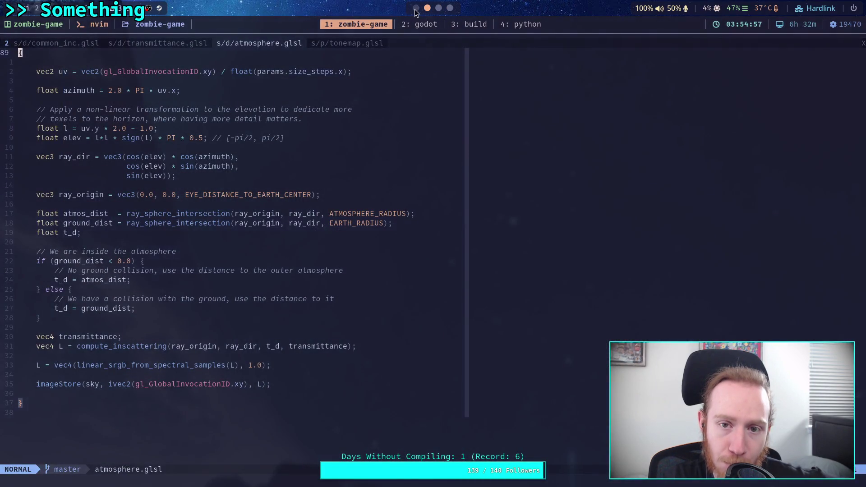
{"action": "left_click", "coordinate": [416, 8]}
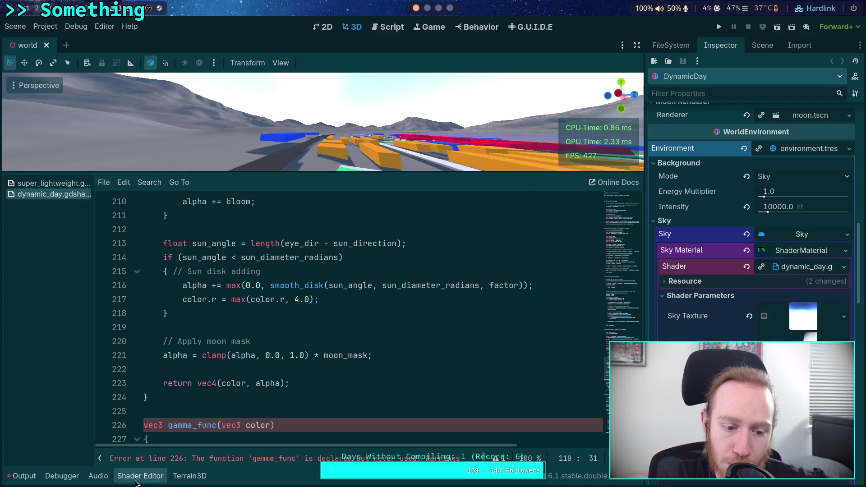
{"action": "left_click", "coordinate": [136, 477]}
{"action": "left_click", "coordinate": [763, 45]}
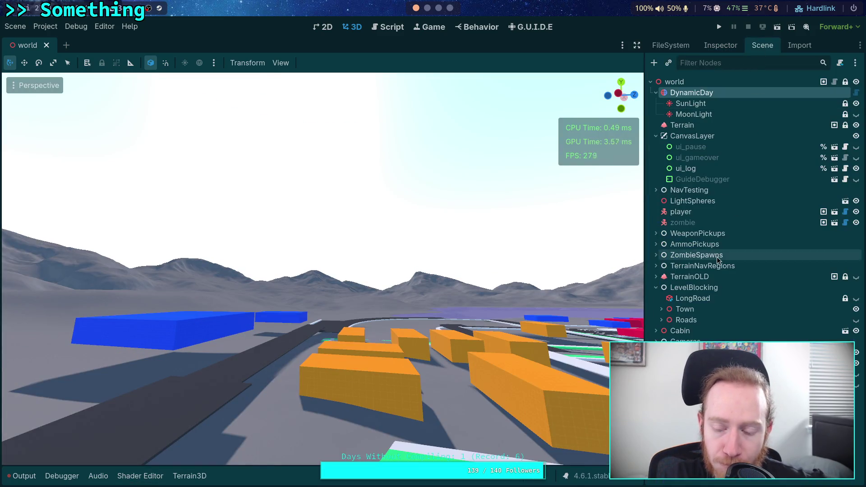
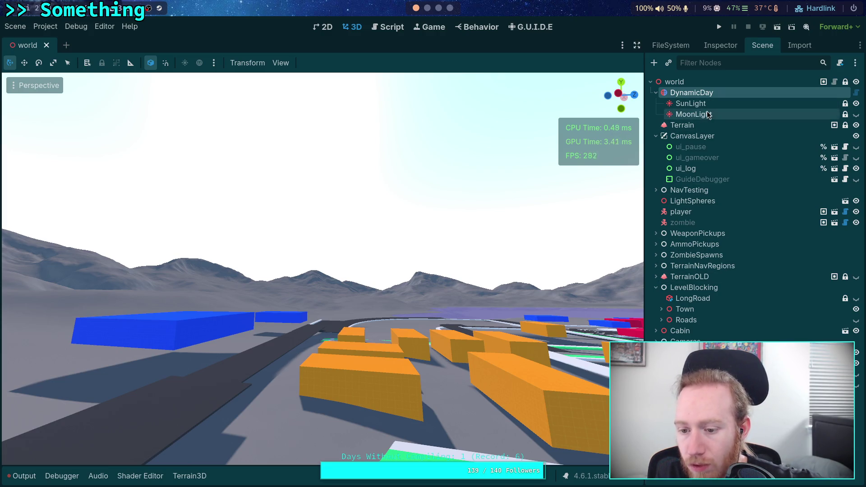
- Hide the Terrain and Town nodes, toggling the ridge's visibility off and back on
{"action": "left_click", "coordinate": [856, 126]}
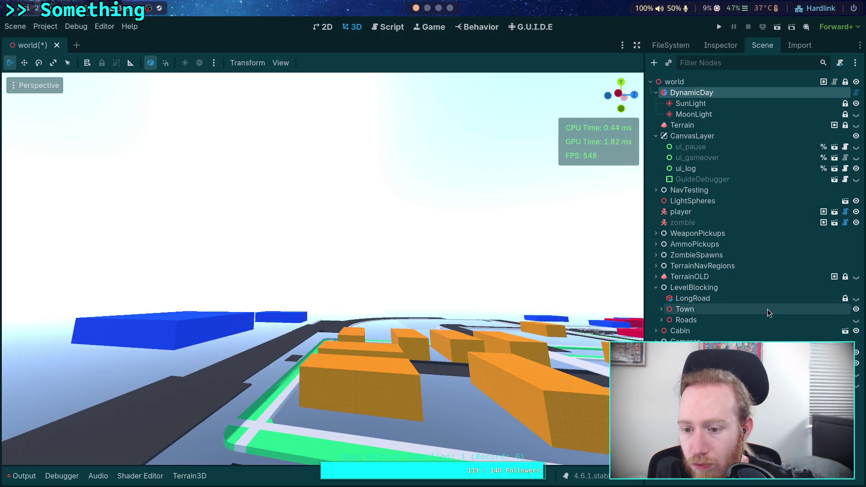
{"action": "left_click", "coordinate": [857, 310]}
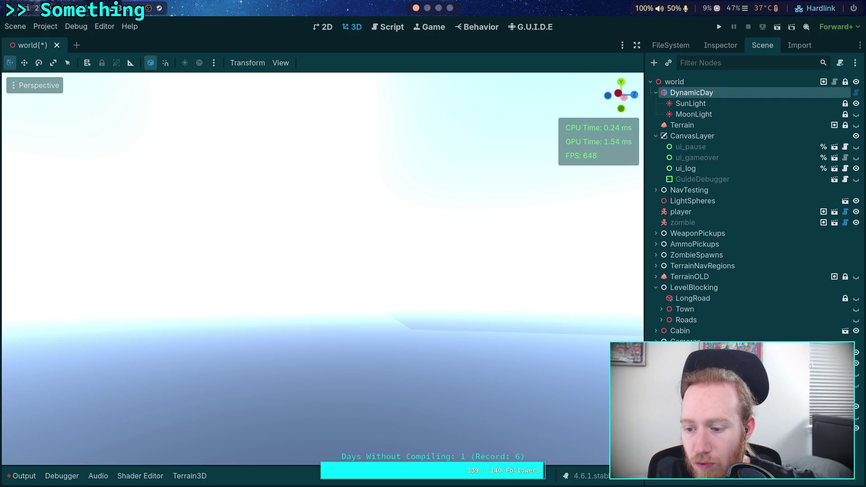
{"action": "left_click", "coordinate": [856, 407]}
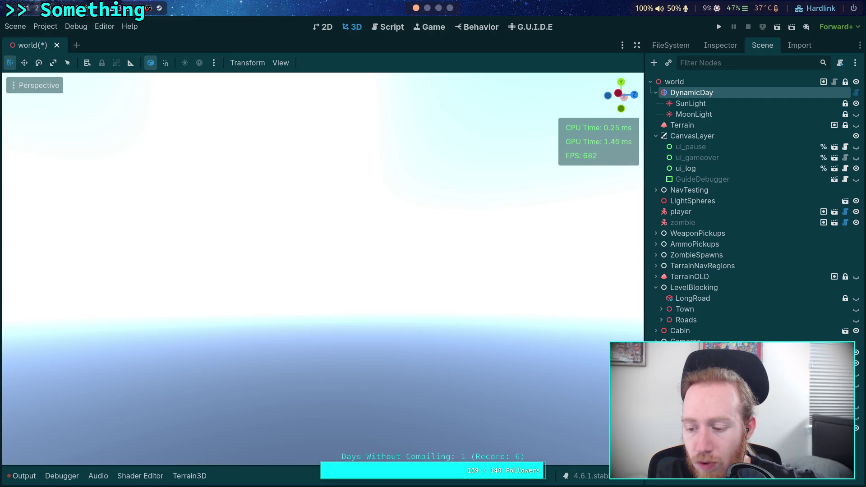
{"action": "left_click", "coordinate": [857, 407]}
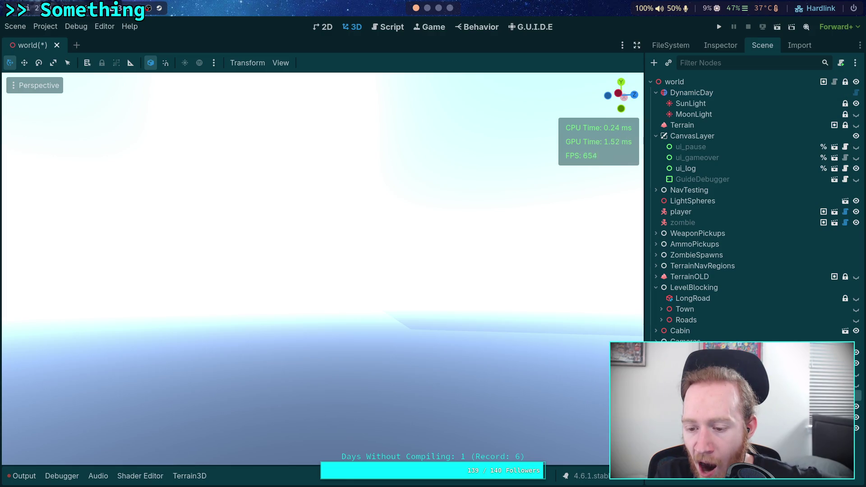
- Cancel a type change on Water, hide the ridge again, and select DynamicDay
{"action": "right_click", "coordinate": [683, 407]}
{"action": "left_click", "coordinate": [733, 333]}
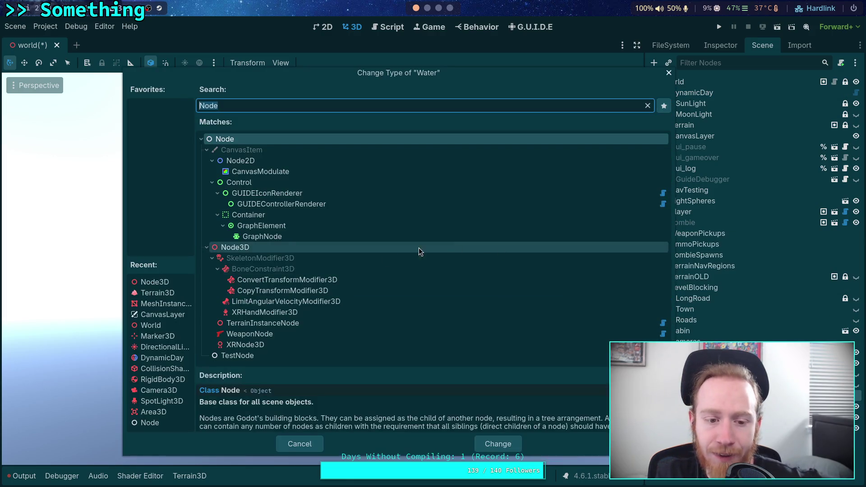
{"action": "left_click", "coordinate": [498, 444]}
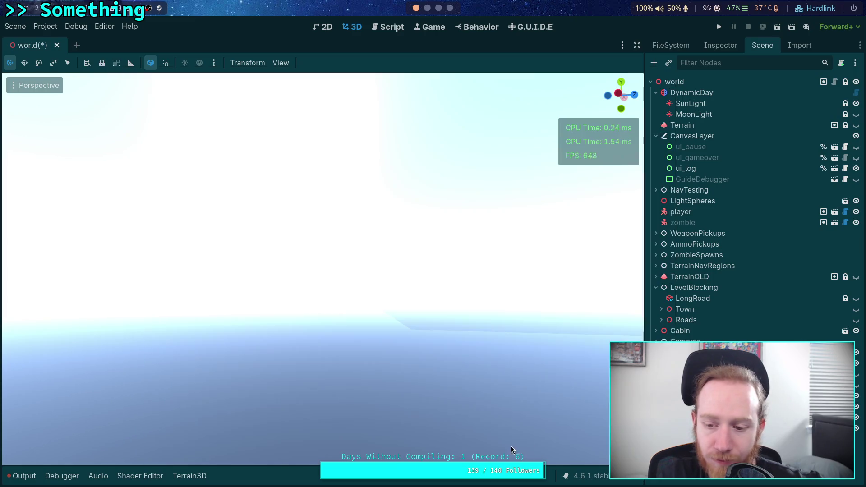
{"action": "left_click", "coordinate": [857, 397]}
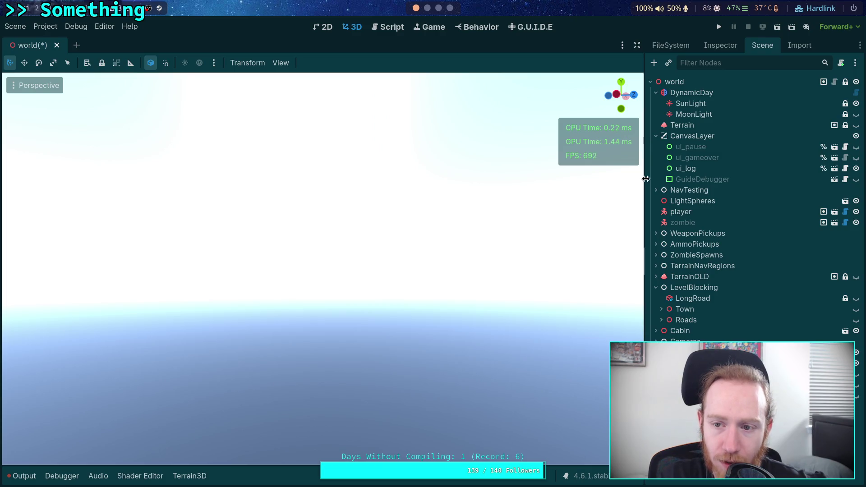
{"action": "left_click", "coordinate": [692, 92]}
- Set DynamicDay's camera Max Exposure Value to 0.0 EV100 with the shader panel closed
{"action": "left_click", "coordinate": [719, 46]}
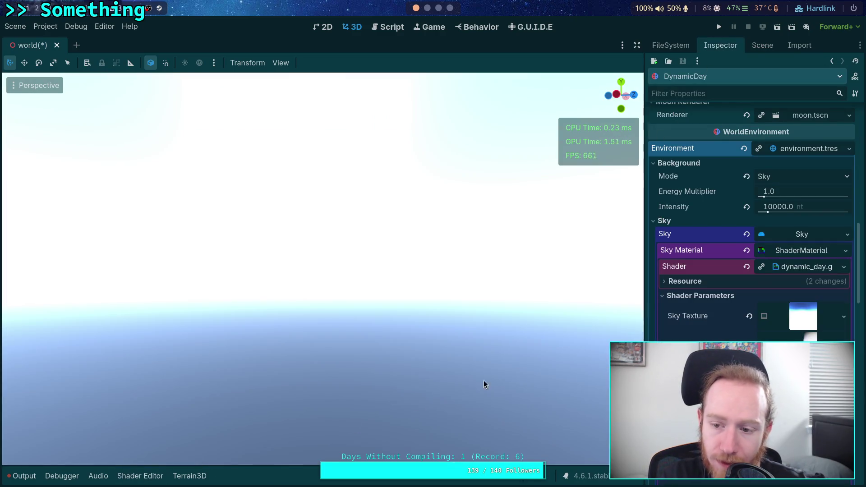
{"action": "left_click", "coordinate": [149, 477]}
{"action": "scroll", "coordinate": [749, 271], "scroll_direction": "down", "scroll_amount": 10}
{"action": "scroll", "coordinate": [742, 274], "scroll_direction": "down", "scroll_amount": 10}
{"action": "left_click", "coordinate": [784, 264]}
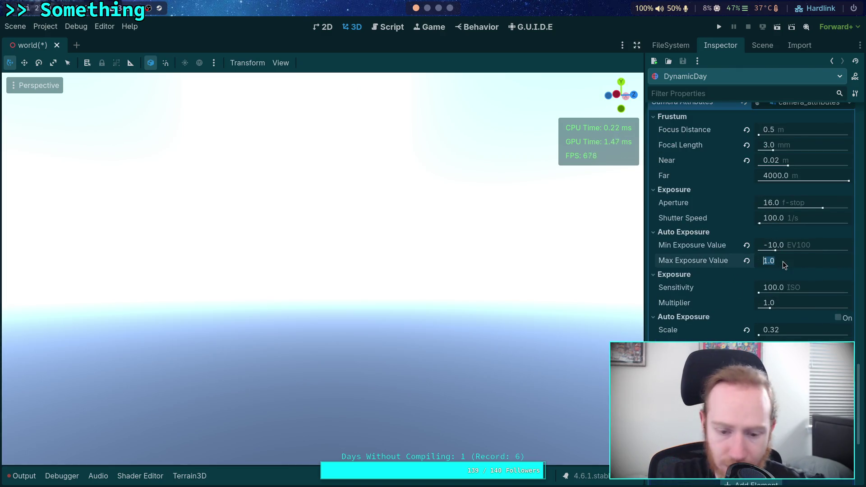
{"action": "type", "text": "0"}
{"action": "key", "text": "Return"}
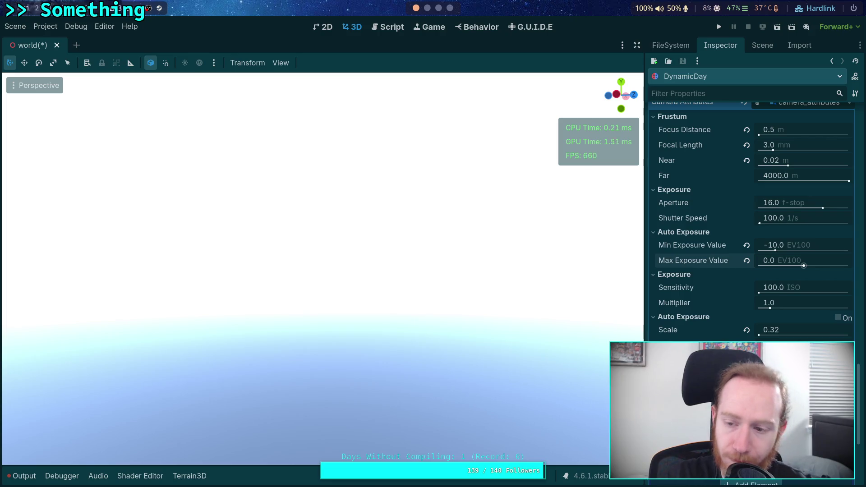
- Tilt the view to check the brighter sky, then bring up the mountain-lake photo
{"action": "left_click_drag", "start_coordinate": [489, 294], "coordinate": [487, 289]}
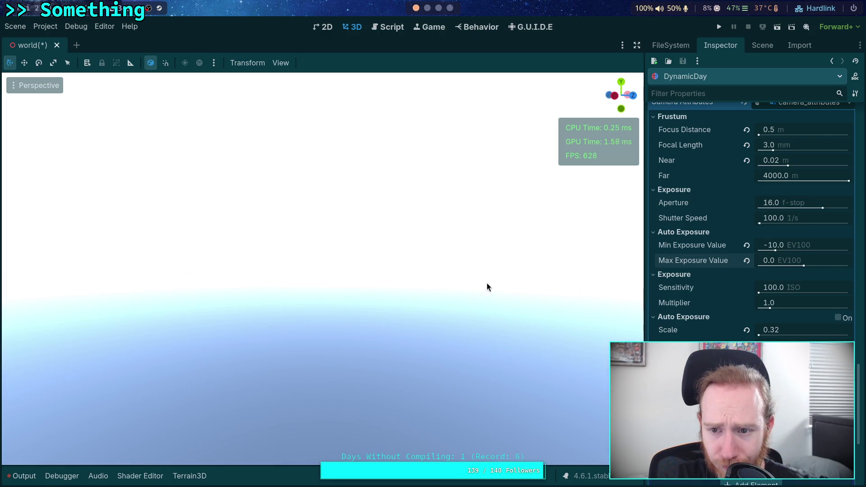
{"action": "left_click_drag", "start_coordinate": [522, 235], "coordinate": [521, 222]}
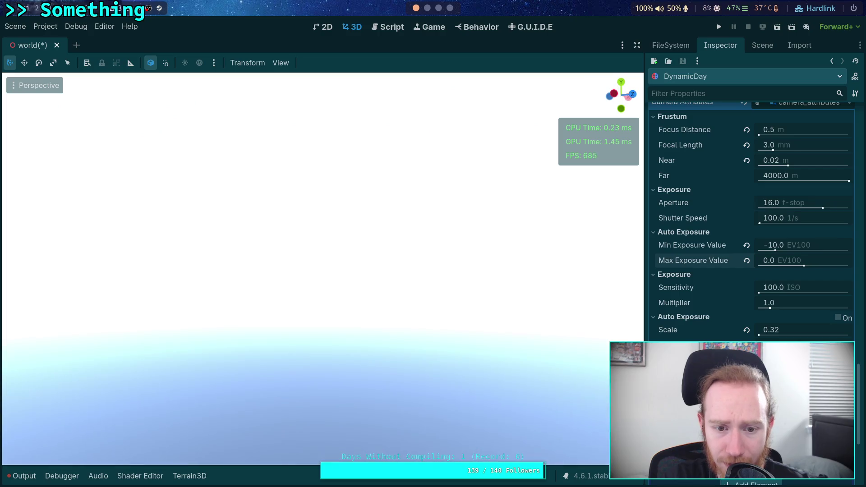
{"action": "left_click_drag", "start_coordinate": [322, 268], "coordinate": [323, 264]}
{"action": "left_click", "coordinate": [445, 11]}
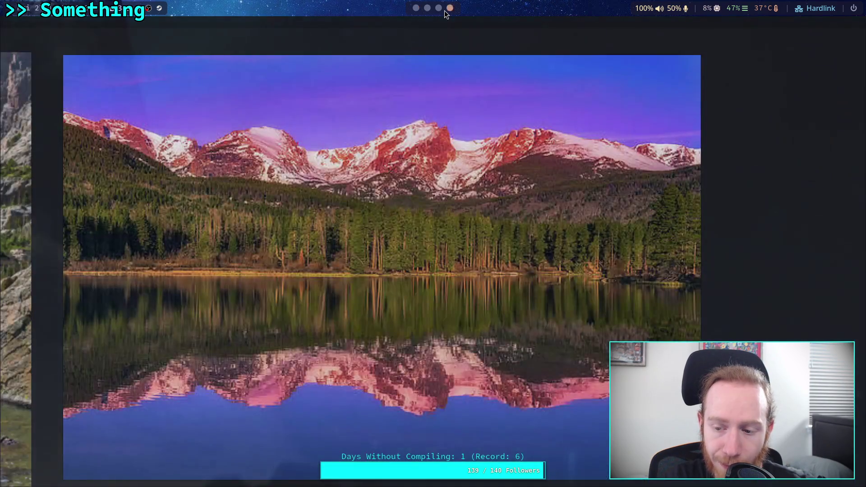
- Read the Physically-based sky's Image shader tonemapping code in Shadertoy, then return to Godot
{"action": "left_click", "coordinate": [438, 8]}
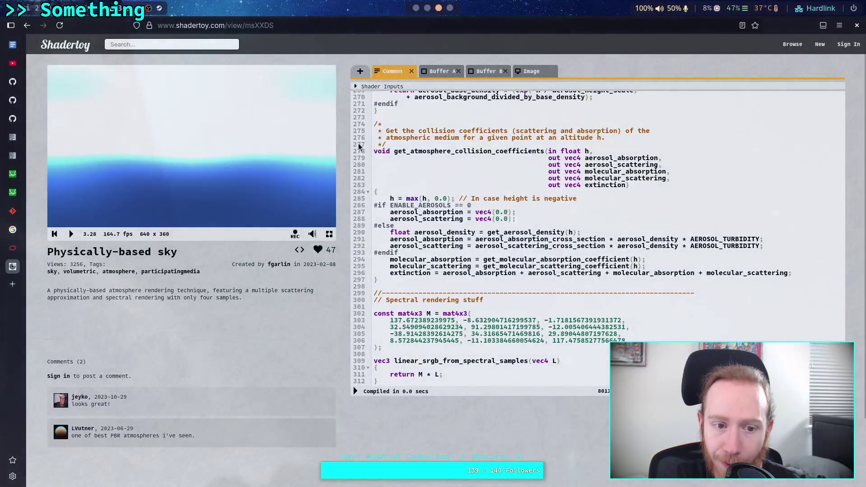
{"action": "scroll", "coordinate": [248, 226], "scroll_direction": "down", "scroll_amount": 2}
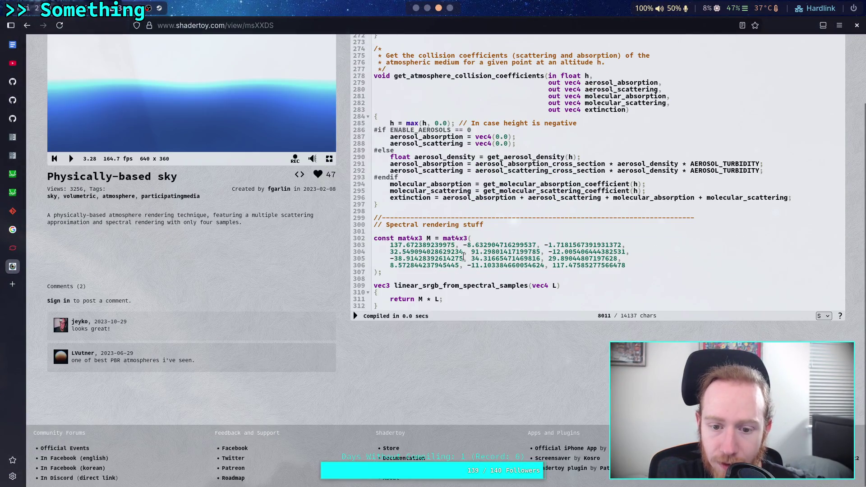
{"action": "scroll", "coordinate": [498, 107], "scroll_direction": "up", "scroll_amount": 5}
{"action": "left_click", "coordinate": [532, 70]}
{"action": "scroll", "coordinate": [490, 256], "scroll_direction": "down", "scroll_amount": 5}
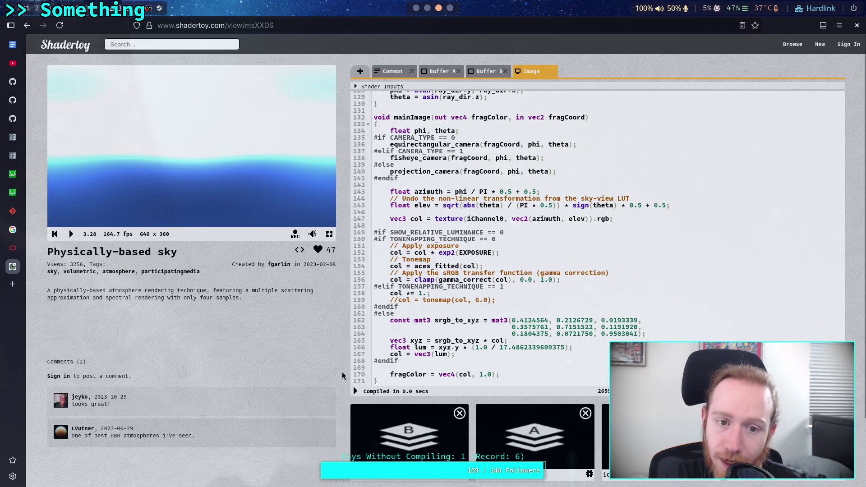
{"action": "left_click", "coordinate": [428, 8]}
{"action": "left_click", "coordinate": [416, 8]}
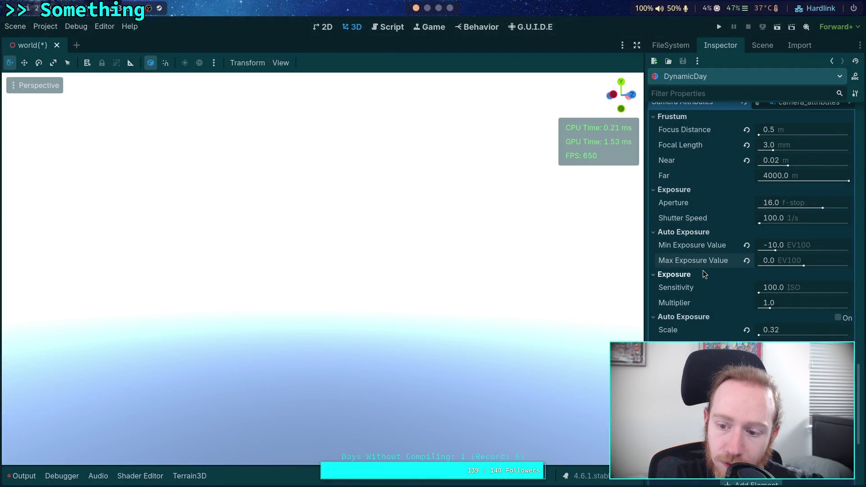
- Glance at the Shadertoy sky reference and come back to the Godot editor
{"action": "scroll", "coordinate": [705, 272], "scroll_direction": "up", "scroll_amount": 15}
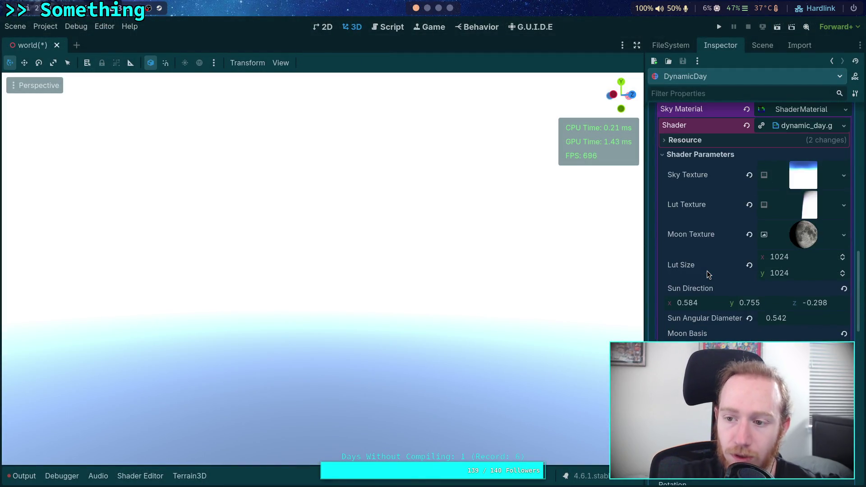
{"action": "scroll", "coordinate": [708, 270], "scroll_direction": "down", "scroll_amount": 10}
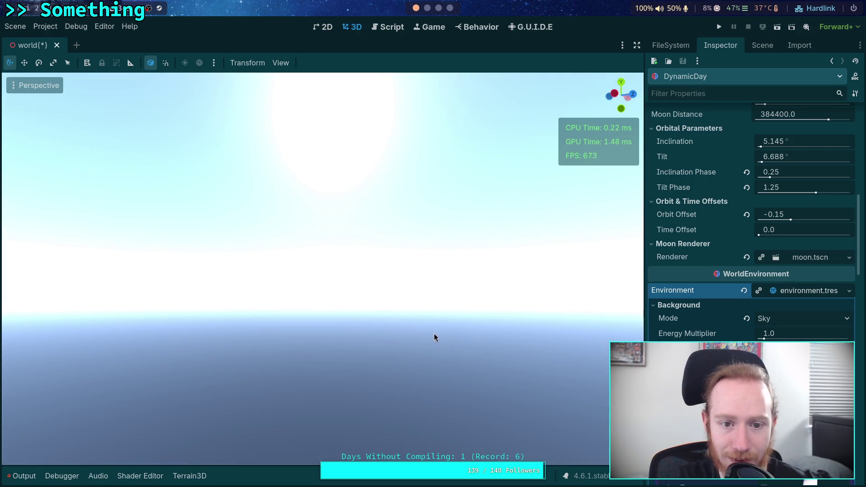
{"action": "left_click", "coordinate": [432, 8]}
{"action": "left_click", "coordinate": [439, 8]}
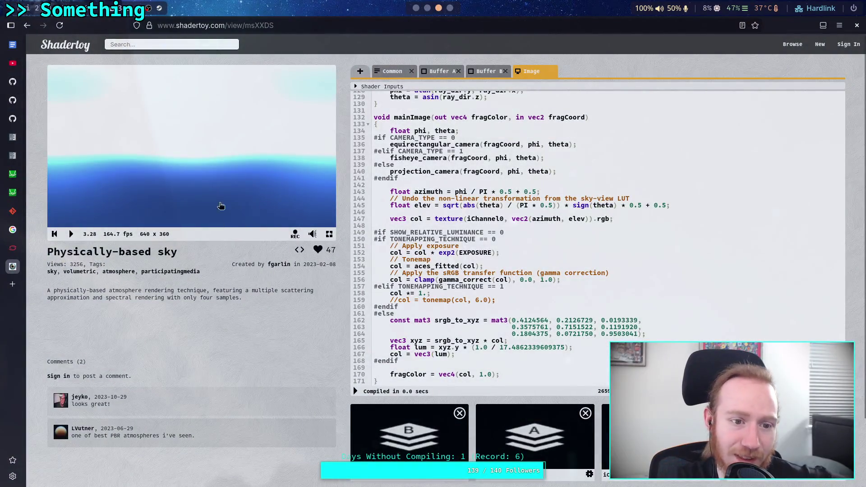
{"action": "left_click", "coordinate": [416, 8]}
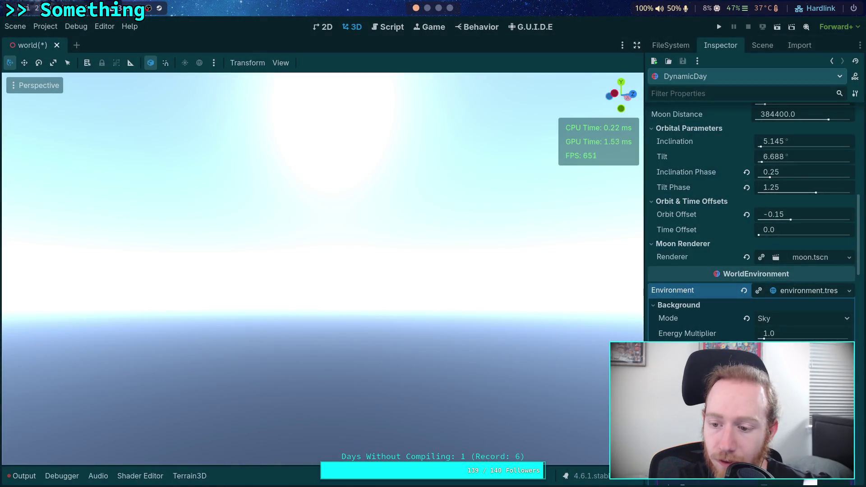
- Expand the TonemapEffect settings and scroll back up the Inspector
{"action": "scroll", "coordinate": [770, 293], "scroll_direction": "down", "scroll_amount": 15}
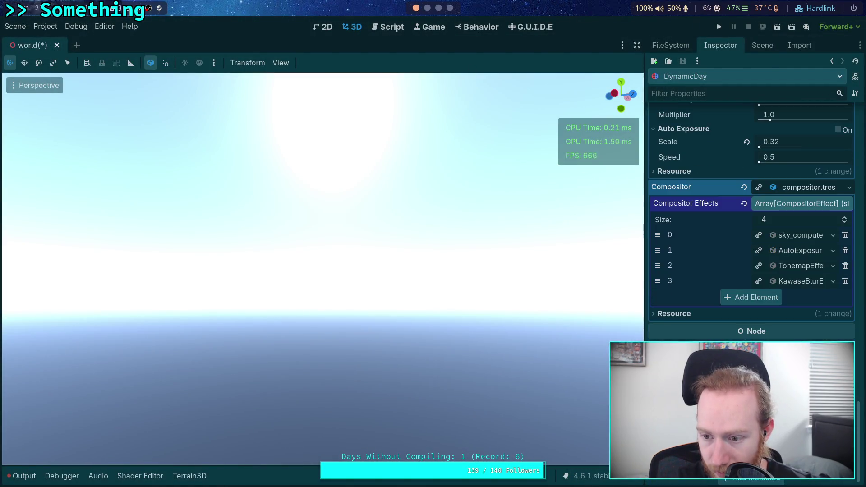
{"action": "left_click", "coordinate": [794, 266]}
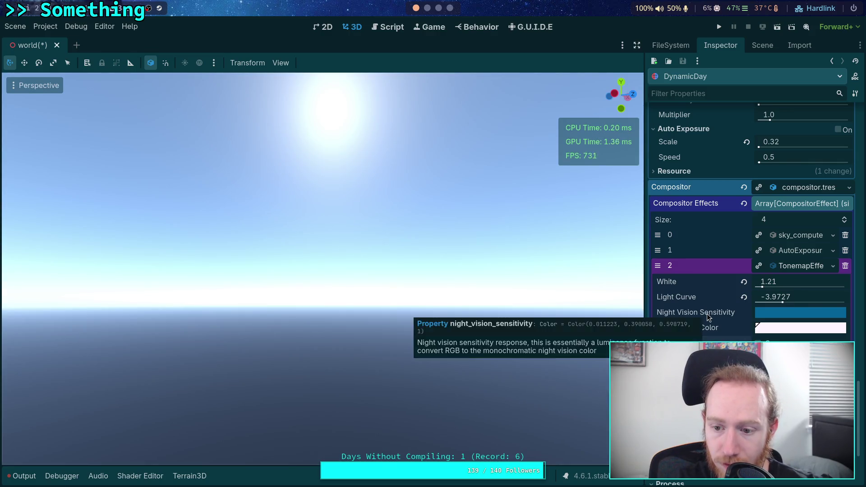
{"action": "scroll", "coordinate": [707, 313], "scroll_direction": "up", "scroll_amount": 6}
{"action": "scroll", "coordinate": [708, 313], "scroll_direction": "up", "scroll_amount": 15}
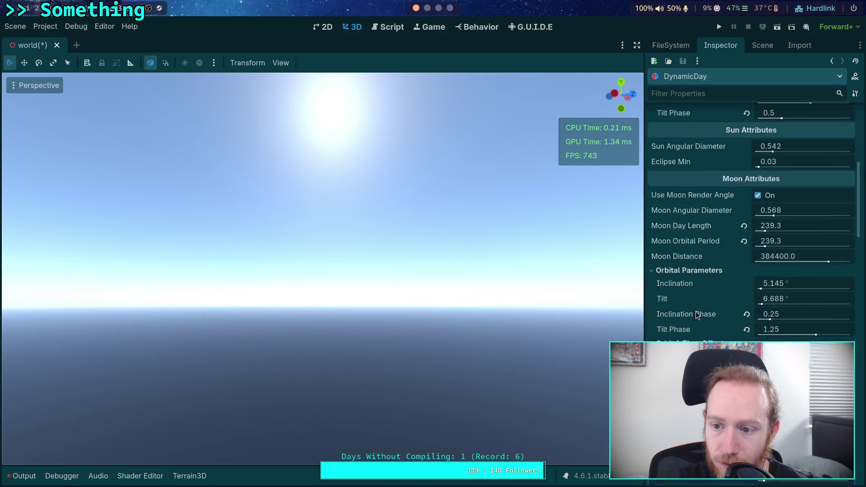
{"action": "scroll", "coordinate": [696, 311], "scroll_direction": "up", "scroll_amount": 5}
{"action": "scroll", "coordinate": [696, 311], "scroll_direction": "down", "scroll_amount": 10}
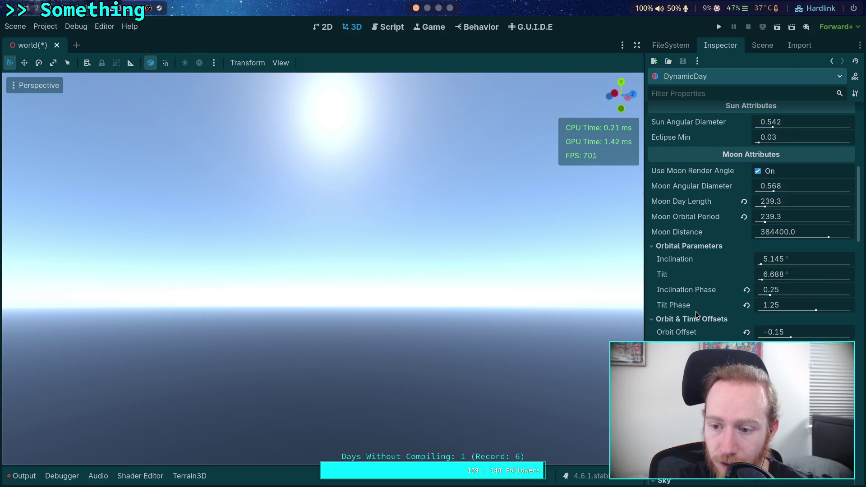
{"action": "scroll", "coordinate": [696, 312], "scroll_direction": "down", "scroll_amount": 7}
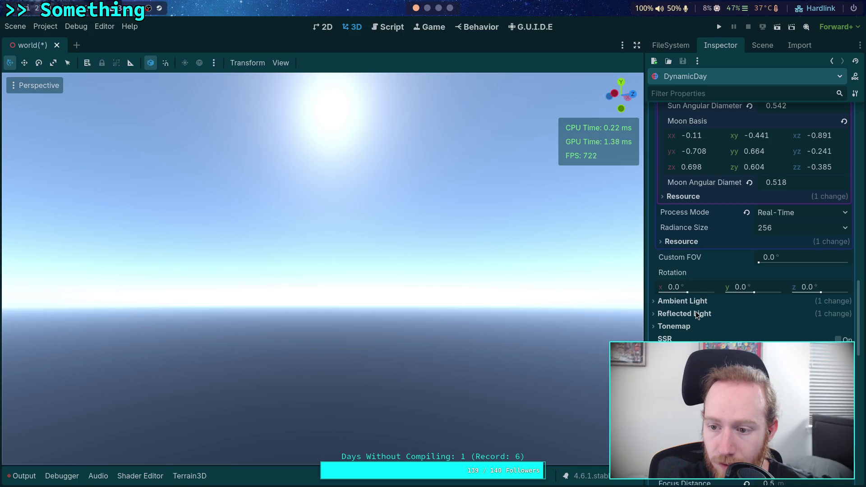
{"action": "scroll", "coordinate": [696, 311], "scroll_direction": "up", "scroll_amount": 4}
{"action": "scroll", "coordinate": [695, 311], "scroll_direction": "up", "scroll_amount": 3}
- Raise the background Intensity from 5500 to 8000 nt and compare the sky with Shadertoy
{"action": "left_click", "coordinate": [766, 188]}
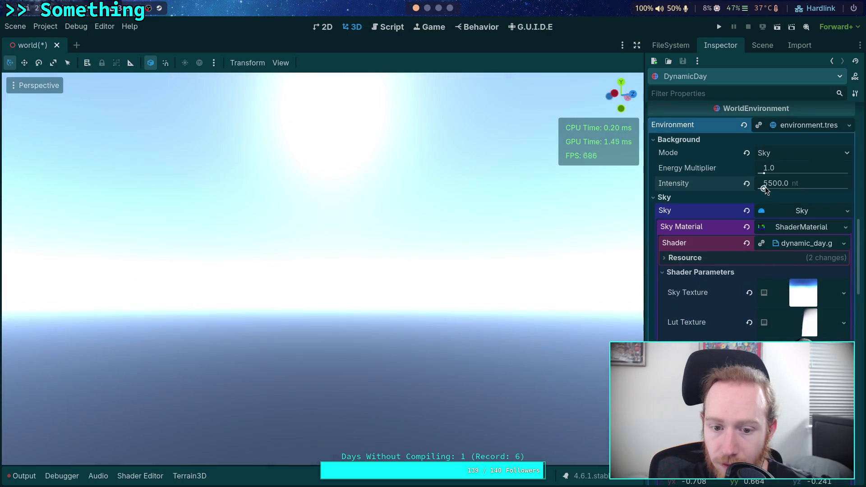
{"action": "left_click_drag", "start_coordinate": [766, 187], "coordinate": [768, 188]}
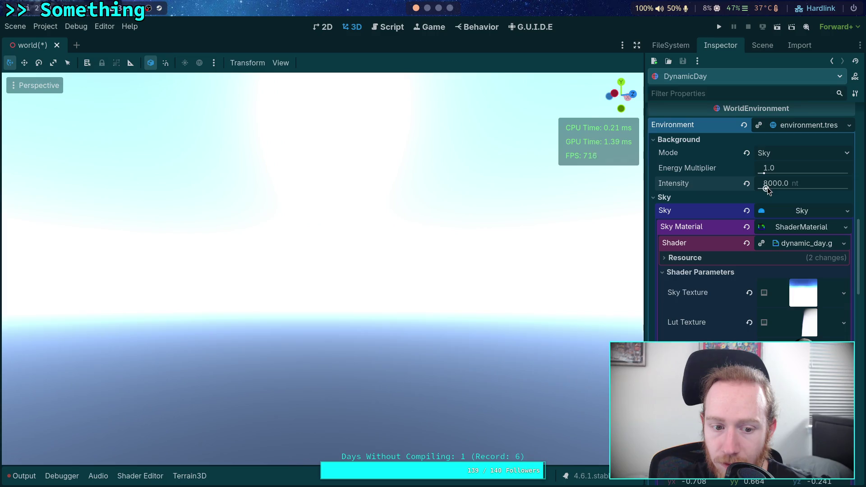
{"action": "left_click_drag", "start_coordinate": [534, 253], "coordinate": [431, 255]}
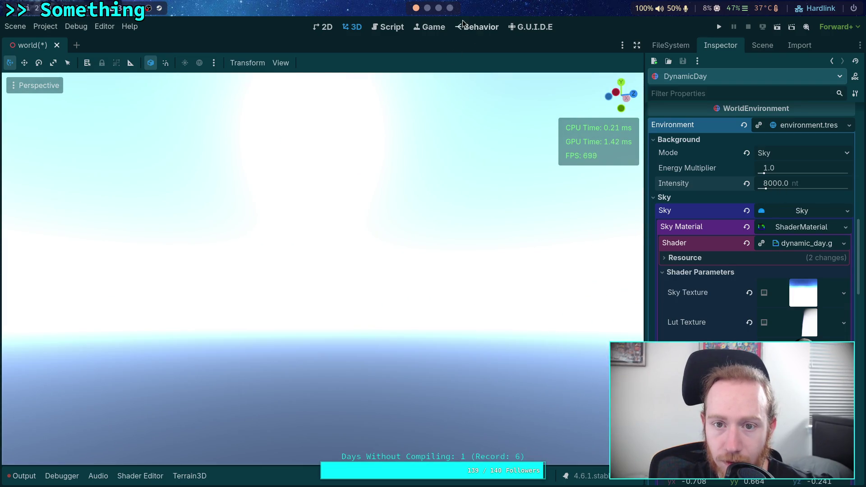
{"action": "left_click", "coordinate": [438, 8]}
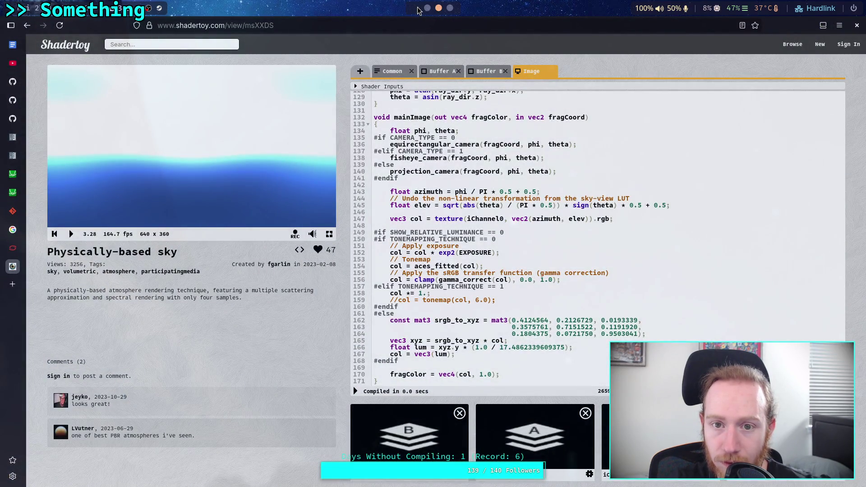
{"action": "left_click", "coordinate": [416, 8]}
{"action": "left_click", "coordinate": [439, 9]}
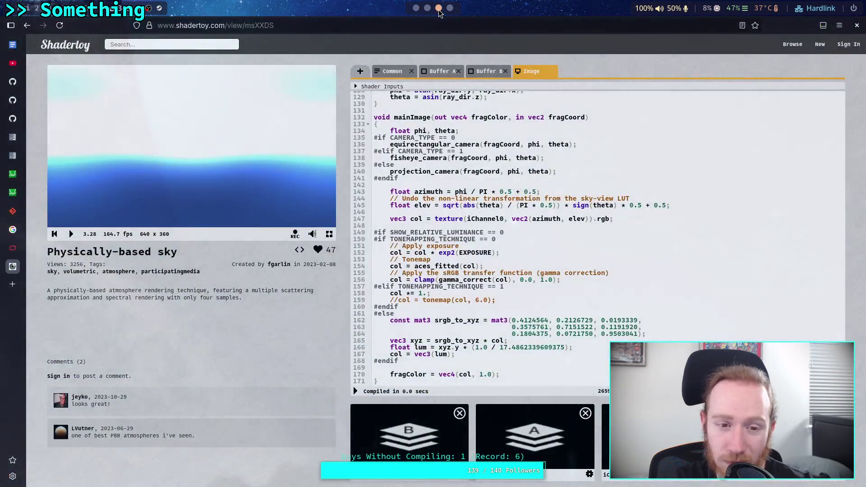
{"action": "left_click", "coordinate": [416, 8]}
{"action": "left_click_drag", "start_coordinate": [406, 90], "coordinate": [406, 117]}
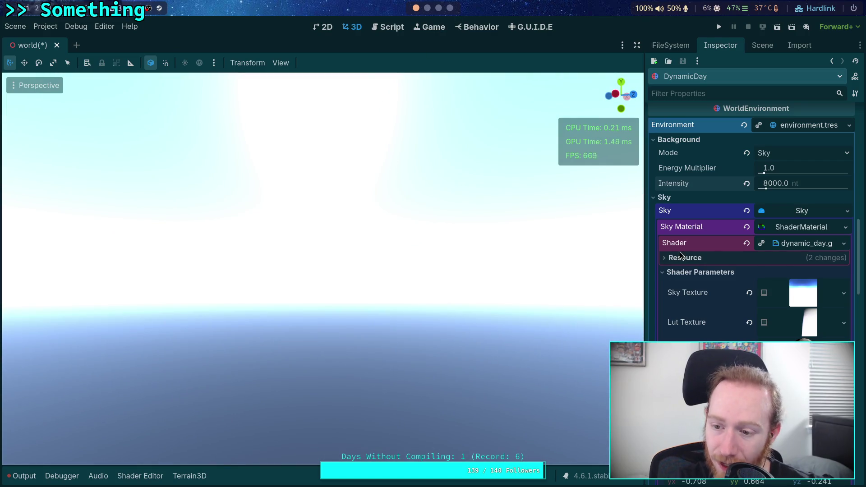
- Expand sky_compute and try Sky Size 128, then 512, then 256
{"action": "scroll", "coordinate": [735, 312], "scroll_direction": "down", "scroll_amount": 3}
{"action": "scroll", "coordinate": [736, 316], "scroll_direction": "down", "scroll_amount": 3}
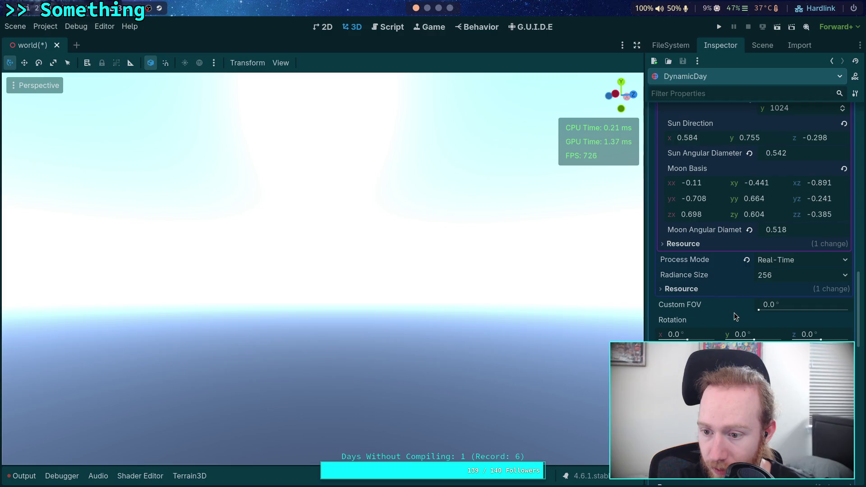
{"action": "scroll", "coordinate": [710, 275], "scroll_direction": "down", "scroll_amount": 10}
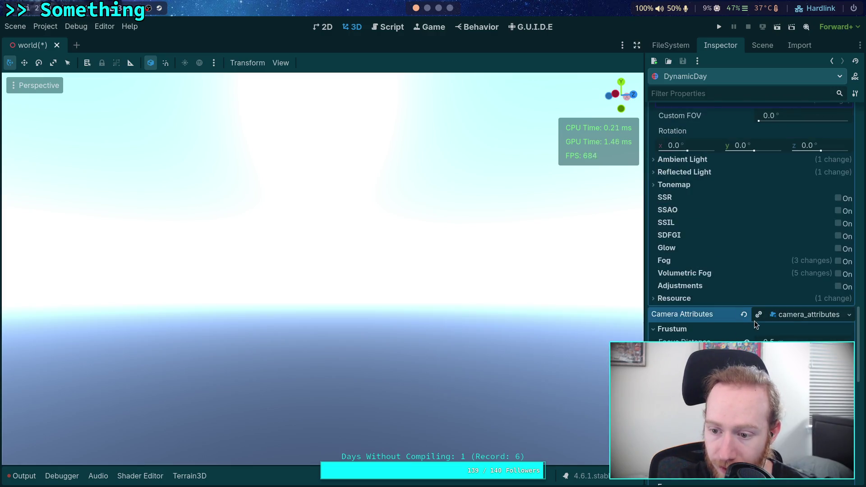
{"action": "left_click", "coordinate": [799, 212]}
{"action": "left_click", "coordinate": [787, 258]}
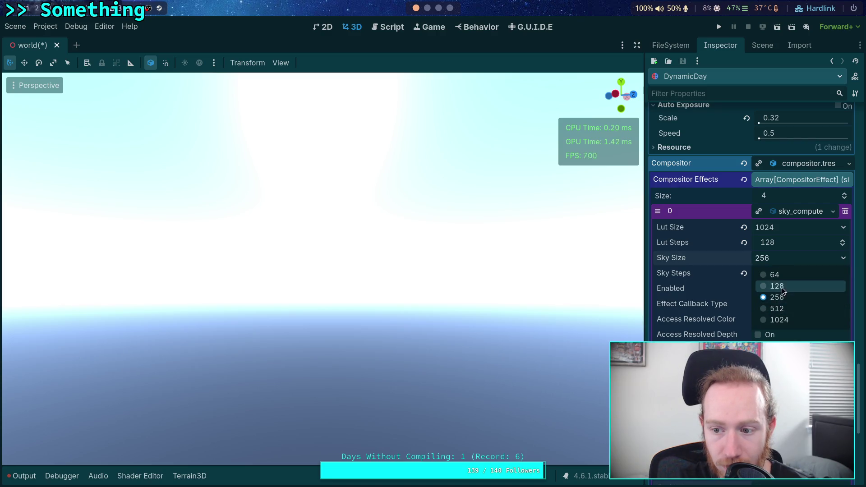
{"action": "left_click", "coordinate": [785, 287]}
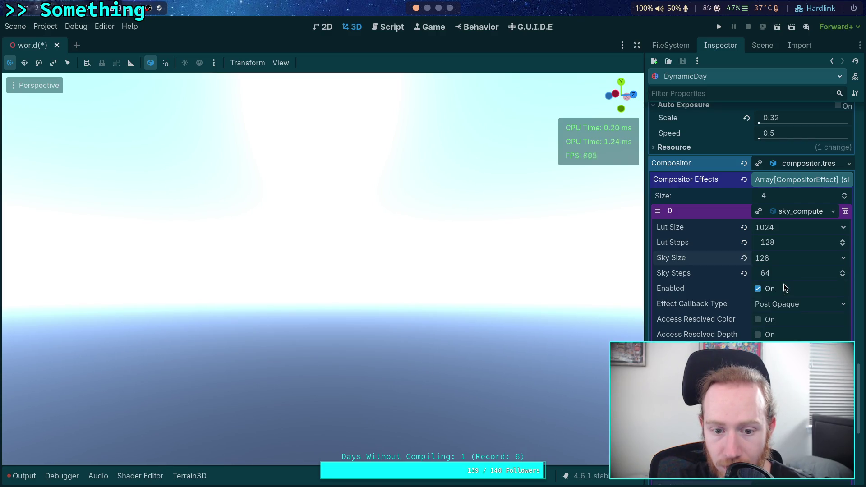
{"action": "left_click", "coordinate": [797, 258]}
{"action": "left_click", "coordinate": [780, 309]}
{"action": "left_click", "coordinate": [790, 259]}
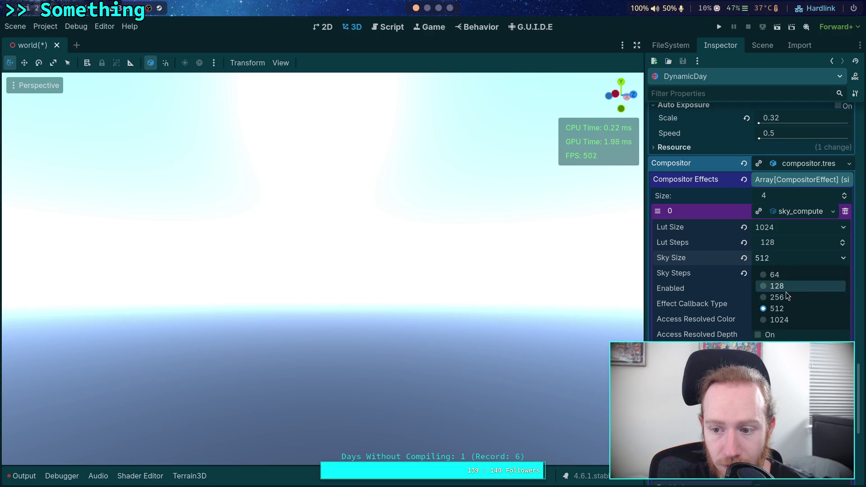
{"action": "left_click", "coordinate": [786, 298]}
- Try Sky Size 64 and 1024, settle on 256, and go to the Shadertoy page
{"action": "left_click", "coordinate": [787, 261]}
{"action": "left_click", "coordinate": [788, 278]}
{"action": "left_click", "coordinate": [785, 261]}
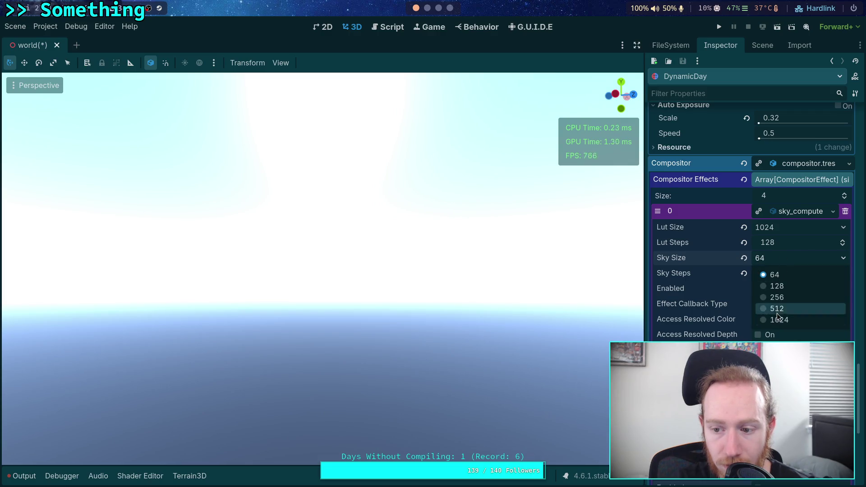
{"action": "left_click", "coordinate": [781, 319]}
{"action": "left_click", "coordinate": [787, 259]}
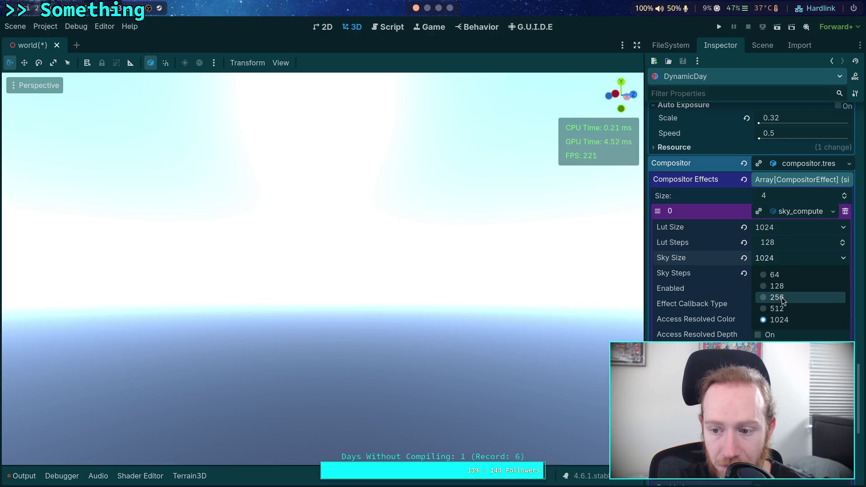
{"action": "left_click", "coordinate": [785, 299]}
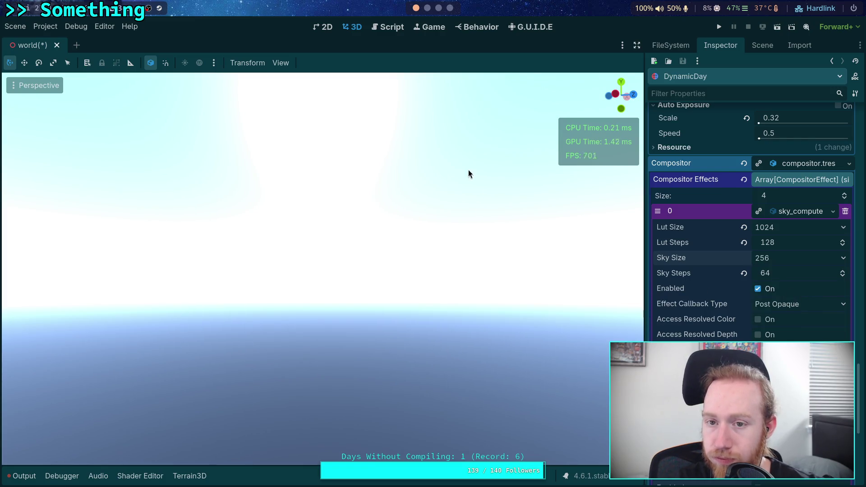
{"action": "left_click", "coordinate": [439, 8]}
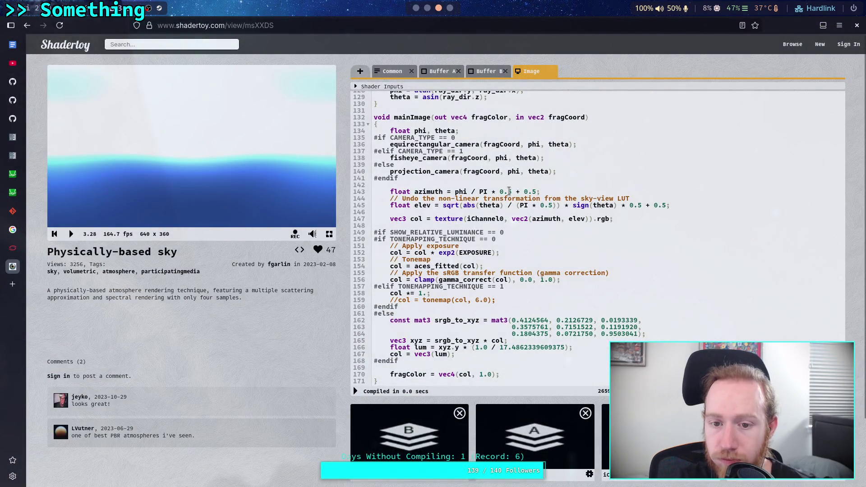
- Show the Shadertoy Common tab and scroll through its constants
{"action": "scroll", "coordinate": [509, 191], "scroll_direction": "up", "scroll_amount": 10}
{"action": "left_click", "coordinate": [388, 71]}
{"action": "scroll", "coordinate": [505, 187], "scroll_direction": "up", "scroll_amount": 5}
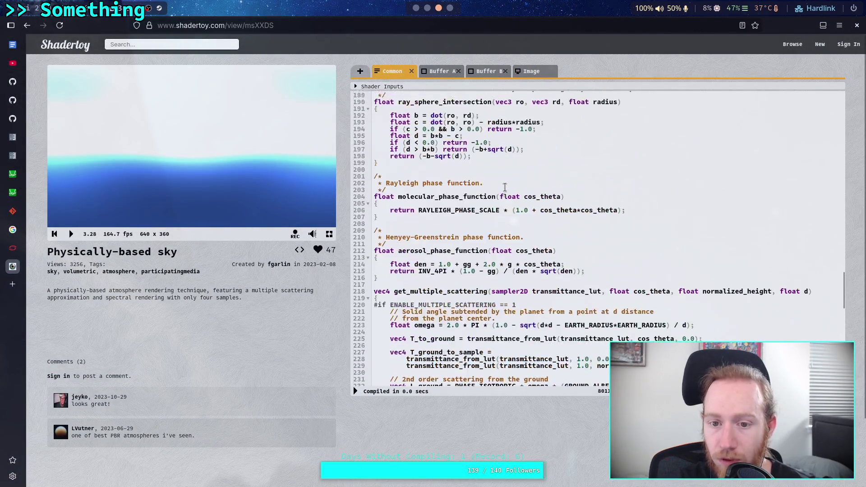
{"action": "scroll", "coordinate": [506, 187], "scroll_direction": "up", "scroll_amount": 20}
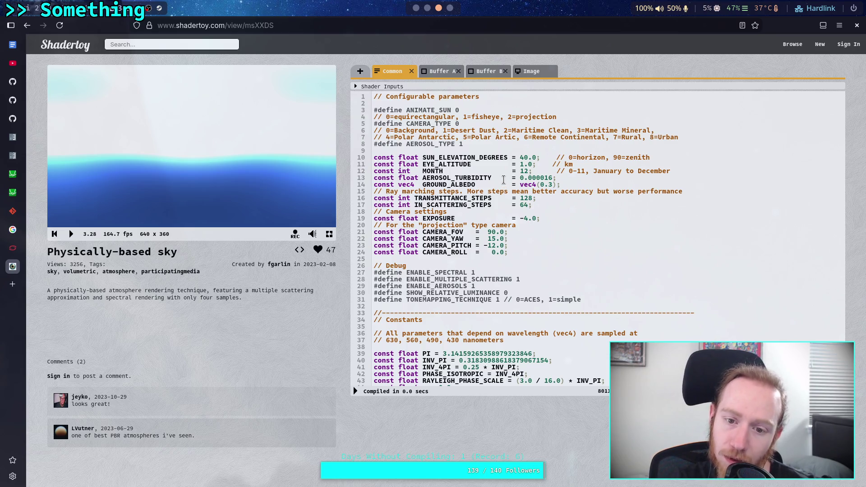
{"action": "scroll", "coordinate": [503, 180], "scroll_direction": "down", "scroll_amount": 5}
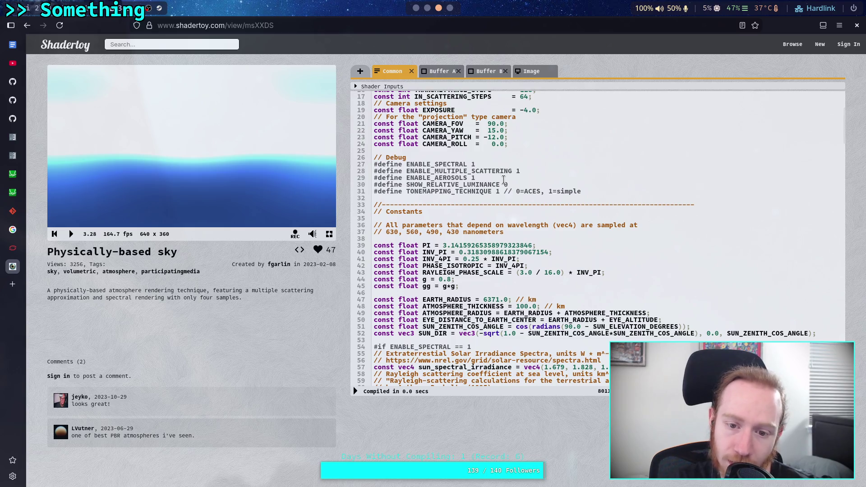
{"action": "scroll", "coordinate": [504, 180], "scroll_direction": "down", "scroll_amount": 8}
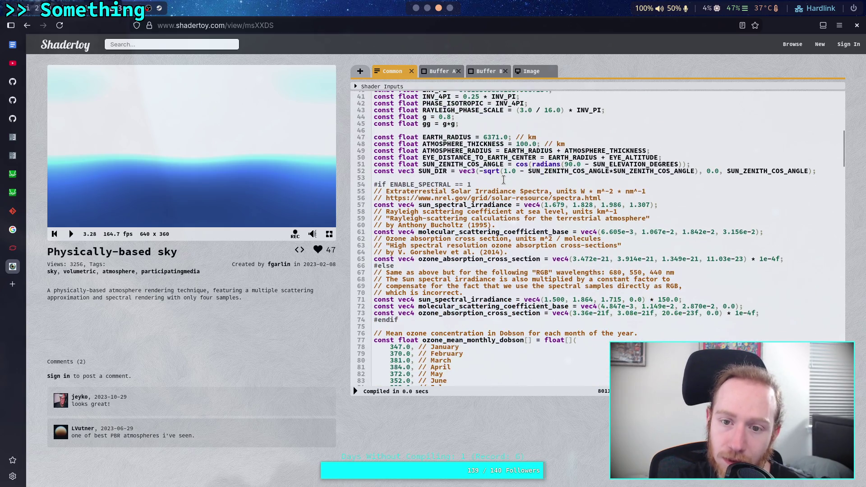
{"action": "scroll", "coordinate": [504, 180], "scroll_direction": "down", "scroll_amount": 5}
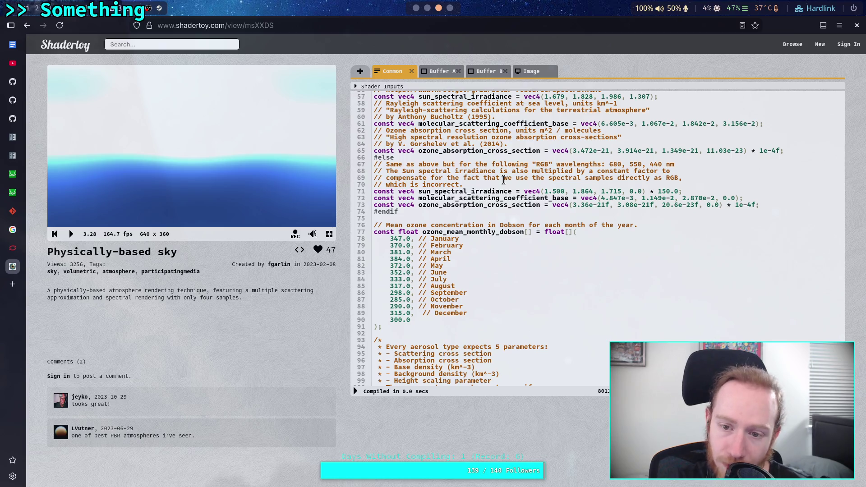
{"action": "scroll", "coordinate": [504, 180], "scroll_direction": "up", "scroll_amount": 5}
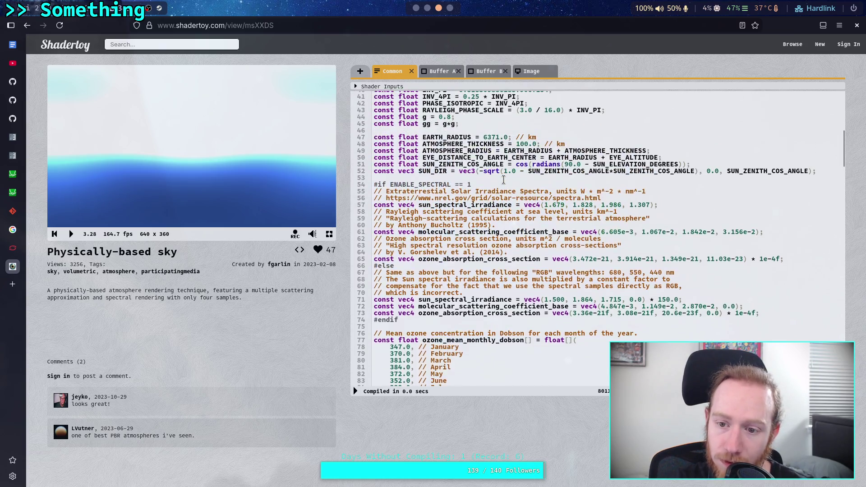
- Highlight the spectral irradiance and scattering constants, deselect, and go to Neovim
{"action": "left_click_drag", "start_coordinate": [512, 198], "coordinate": [635, 242]}
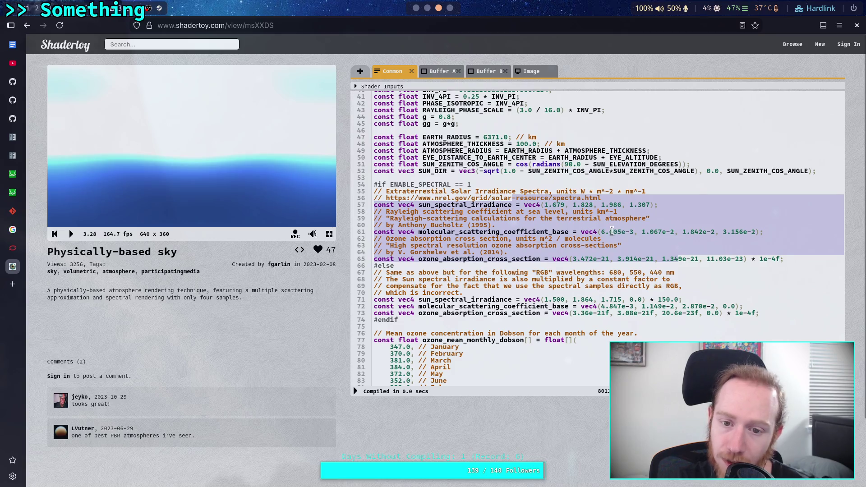
{"action": "left_click", "coordinate": [585, 232]}
{"action": "scroll", "coordinate": [584, 221], "scroll_direction": "down", "scroll_amount": 20}
{"action": "scroll", "coordinate": [583, 216], "scroll_direction": "up", "scroll_amount": 13}
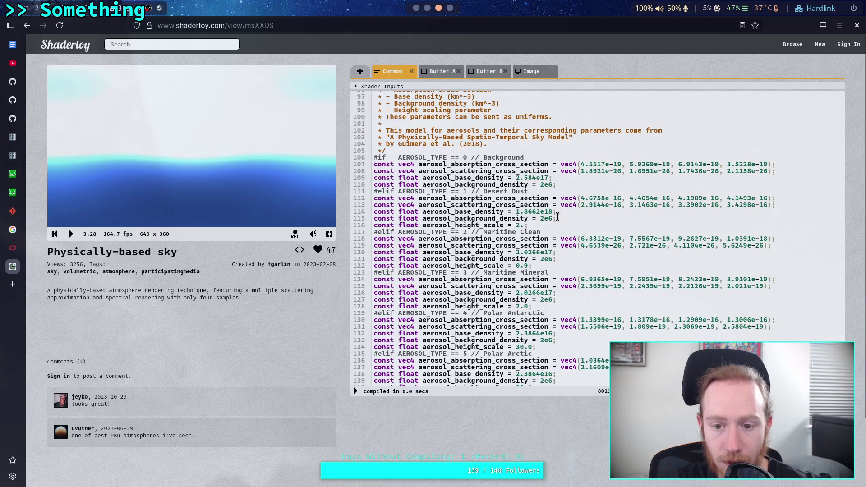
{"action": "key", "text": "super+2"}
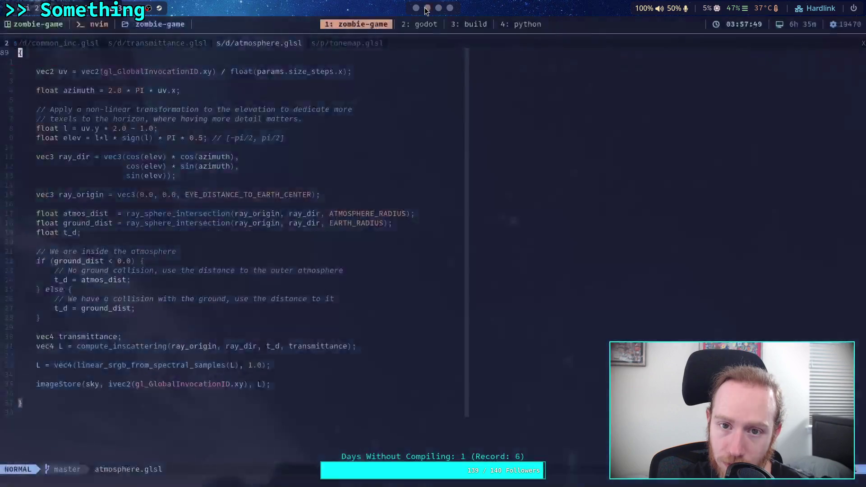
- Open common_inc.glsl at its ozone constants, then return to Shadertoy's Common code
{"action": "key", "text": "gt"}
{"action": "scroll", "coordinate": [289, 195], "scroll_direction": "up", "scroll_amount": 10}
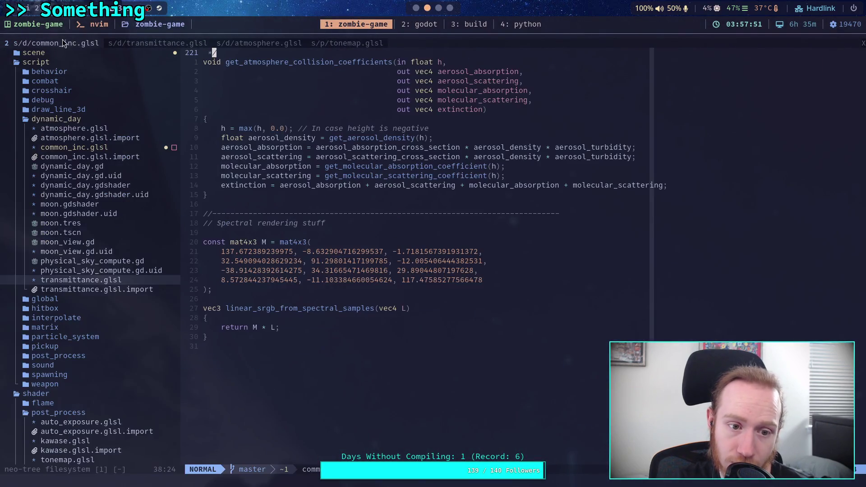
{"action": "scroll", "coordinate": [289, 195], "scroll_direction": "up", "scroll_amount": 20}
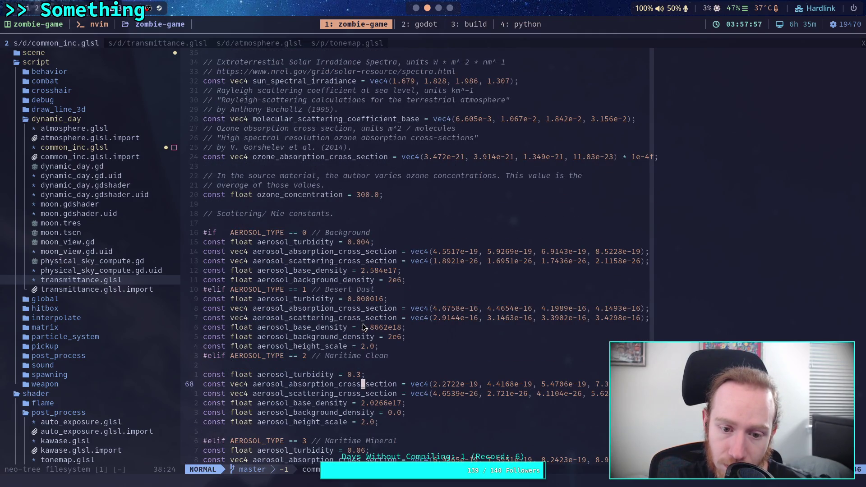
{"action": "scroll", "coordinate": [363, 327], "scroll_direction": "up", "scroll_amount": 3}
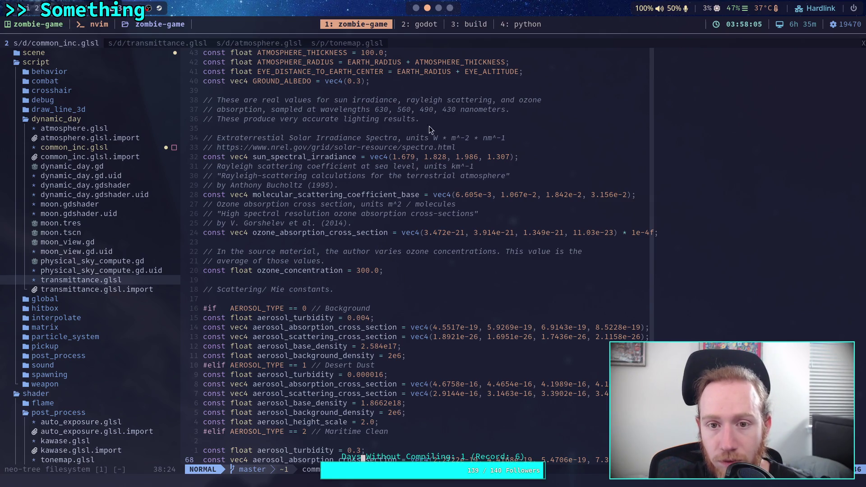
{"action": "left_click_drag", "start_coordinate": [410, 232], "coordinate": [599, 242]}
{"action": "left_click", "coordinate": [576, 243]}
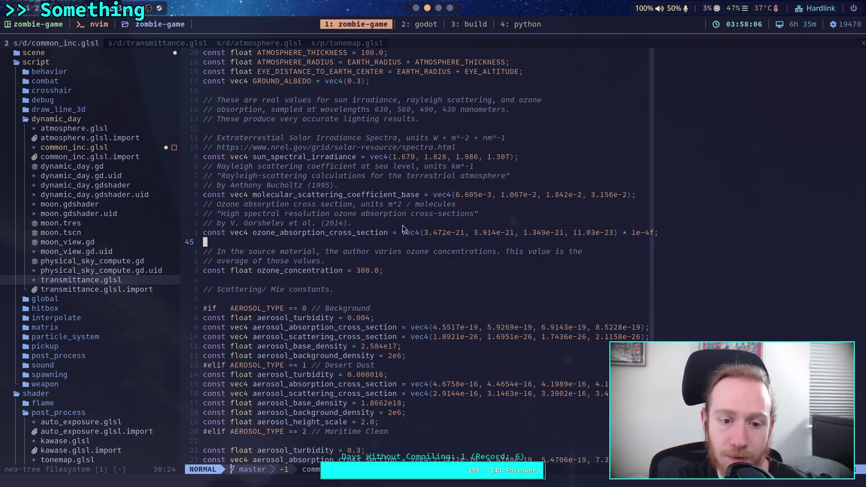
{"action": "left_click", "coordinate": [437, 13]}
{"action": "scroll", "coordinate": [478, 232], "scroll_direction": "up", "scroll_amount": 15}
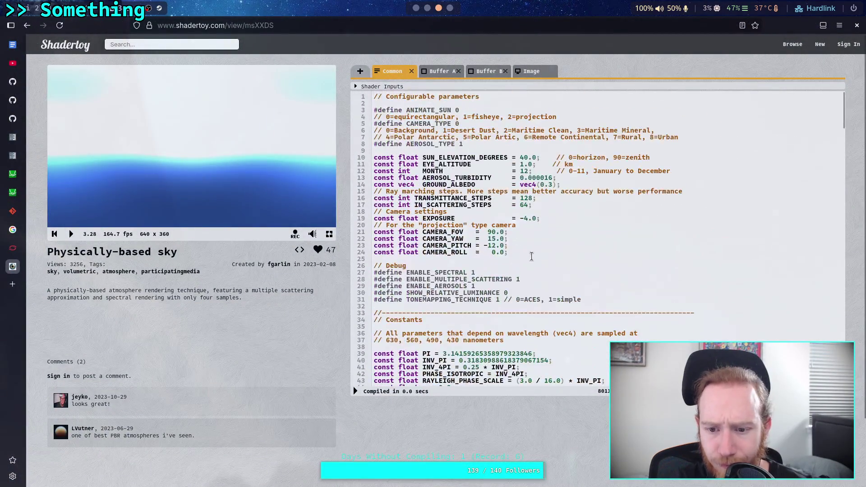
- Copy the ozone absorption cross-section line from Shadertoy's Common code
{"action": "scroll", "coordinate": [536, 268], "scroll_direction": "down", "scroll_amount": 13}
{"action": "left_click_drag", "start_coordinate": [791, 259], "coordinate": [352, 264]}
{"action": "right_click", "coordinate": [419, 259]}
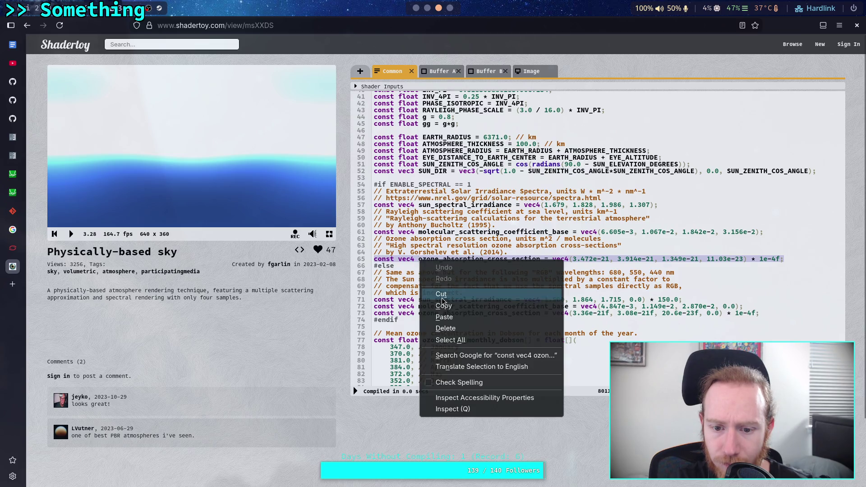
{"action": "left_click", "coordinate": [443, 305]}
- Delete the ozone constant on line 44 in common_inc.glsl, then undo it
{"action": "key", "text": "super+1"}
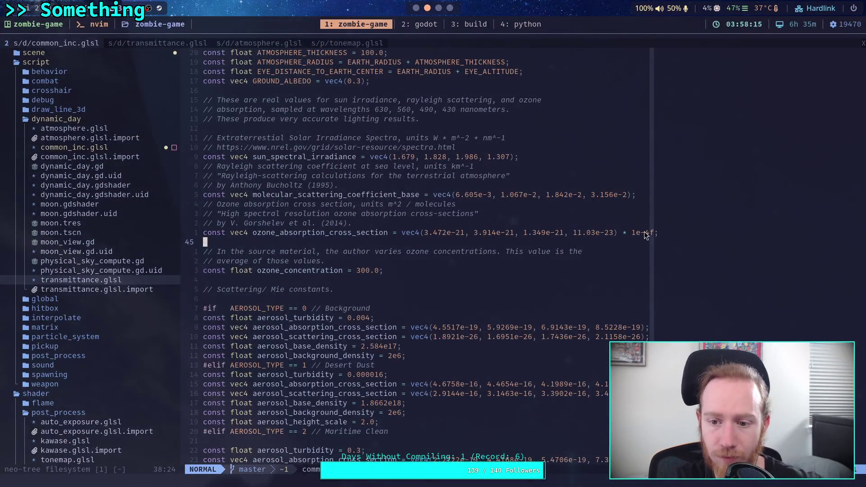
{"action": "left_click", "coordinate": [644, 233]}
{"action": "key", "text": "shift+v"}
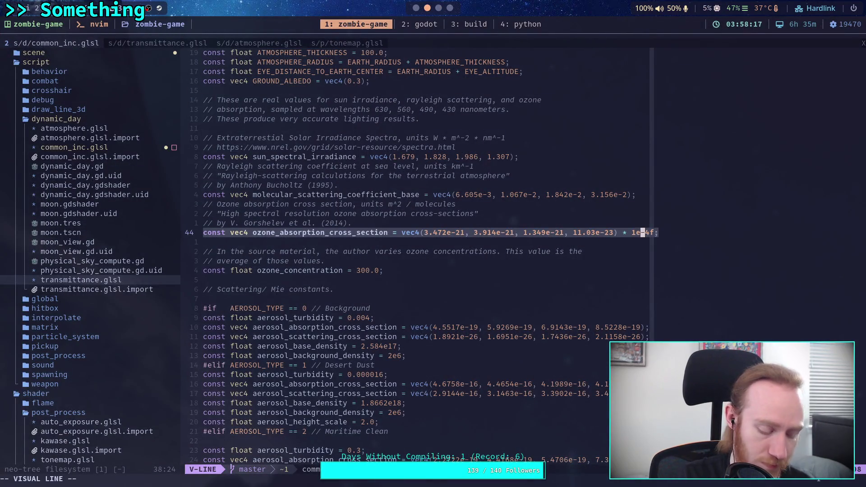
{"action": "key", "text": "d"}
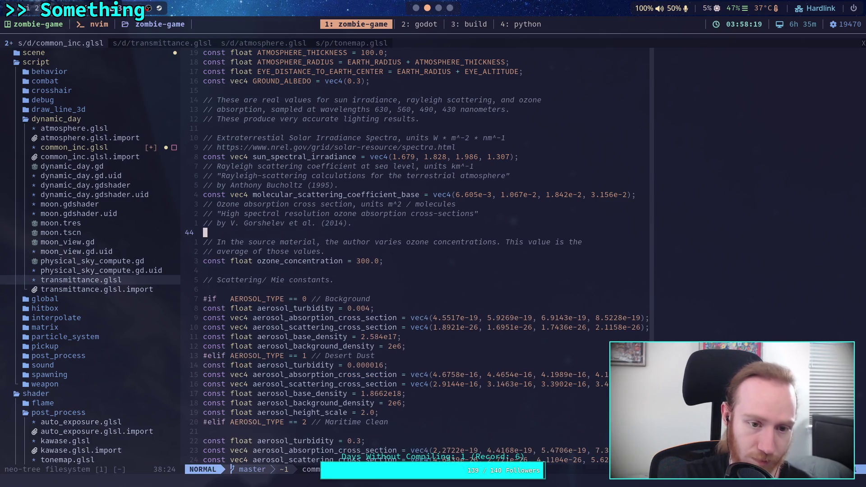
{"action": "key", "text": "u"}
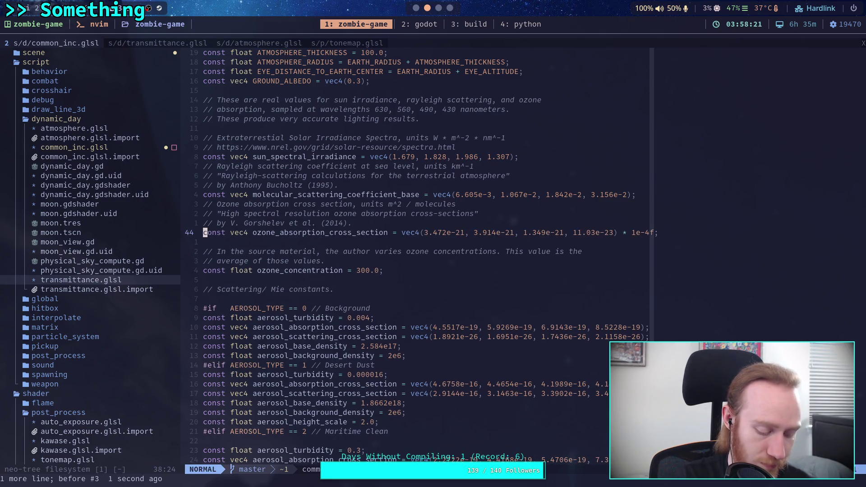
- Cut the ozone absorption line and paste the copied version in its place
{"action": "key", "text": "ctrl+v"}
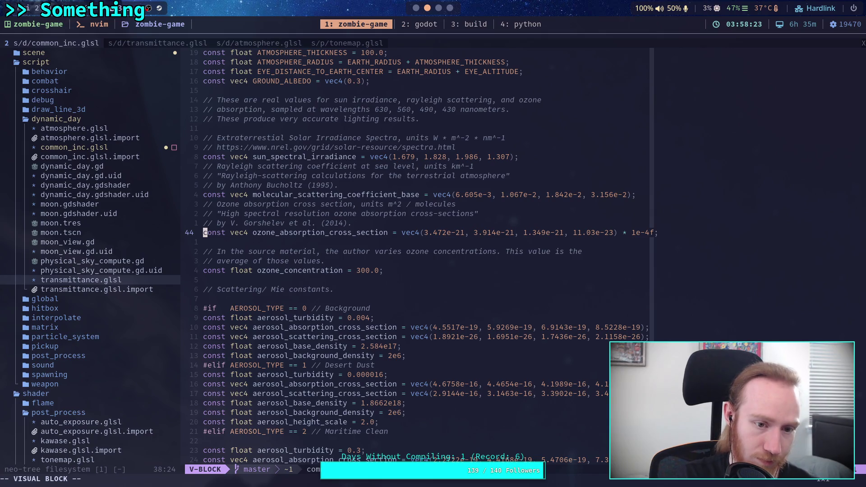
{"action": "key", "text": "Escape"}
{"action": "key", "text": "shift+v"}
{"action": "key", "text": "d"}
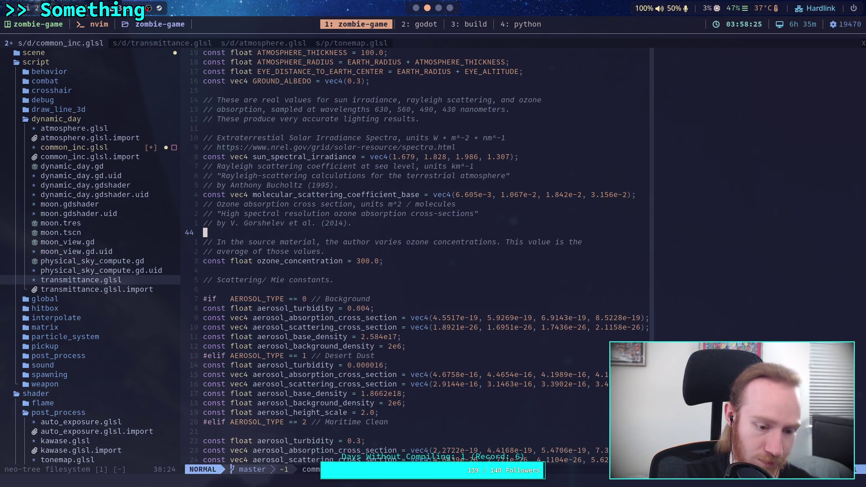
{"action": "key", "text": "i"}
{"action": "key", "text": "ctrl+shift+v"}
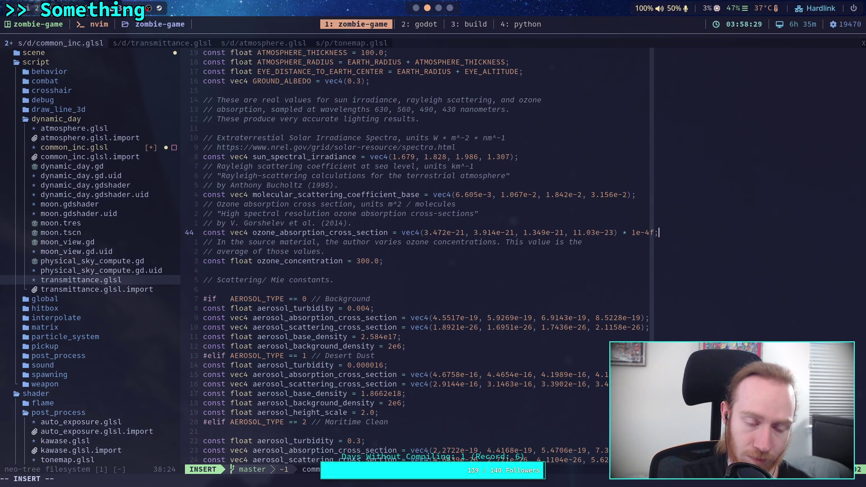
{"action": "key", "text": "Escape"}
- Save common_inc.glsl with :w and start 'cd ../../Doc' in tmux window 3
{"action": "type", "text": ":w"}
{"action": "key", "text": "Return"}
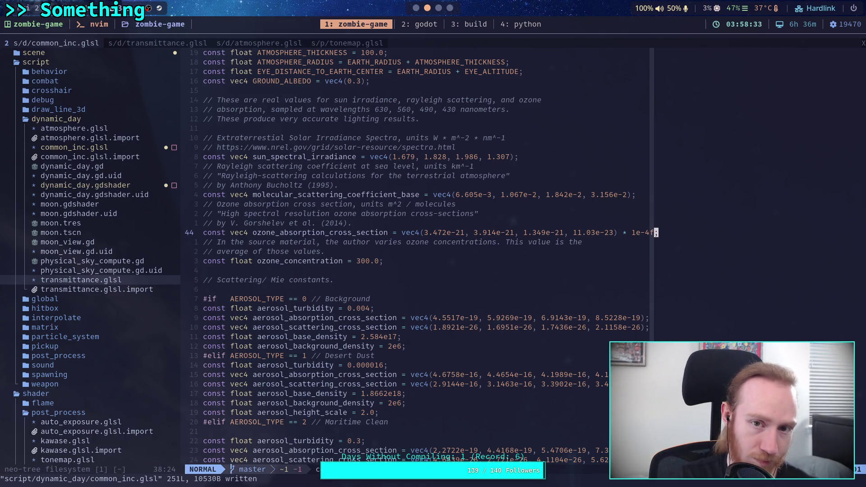
{"action": "key", "text": "ctrl+b"}
{"action": "type", "text": "3"}
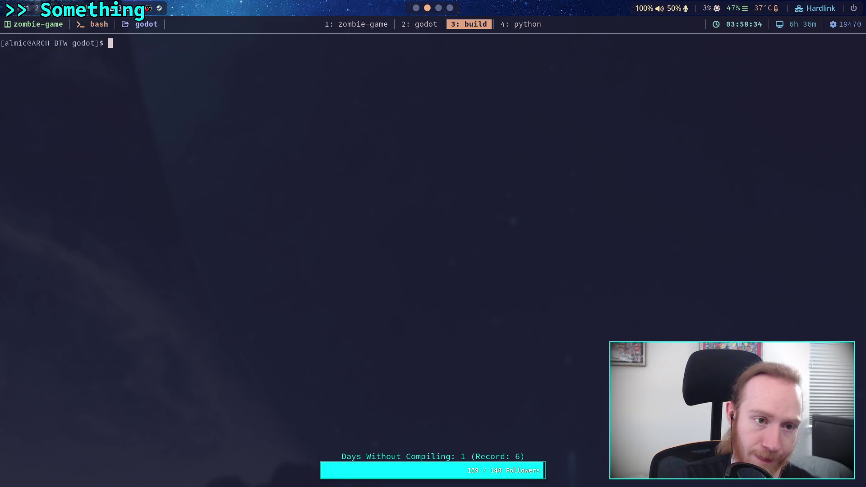
{"action": "type", "text": "cd ../../"}
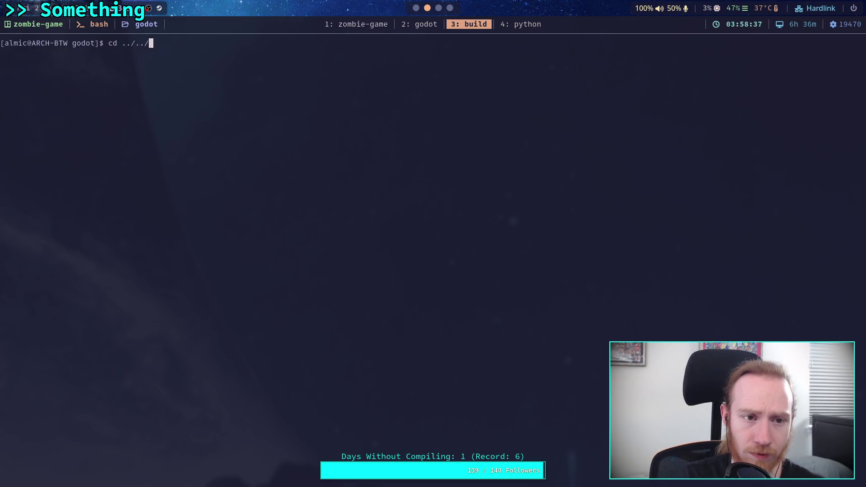
{"action": "type", "text": "Doc"}
- Change into Documents/Godot Projects/zombie-game using tab completion
{"action": "key", "text": "Tab"}
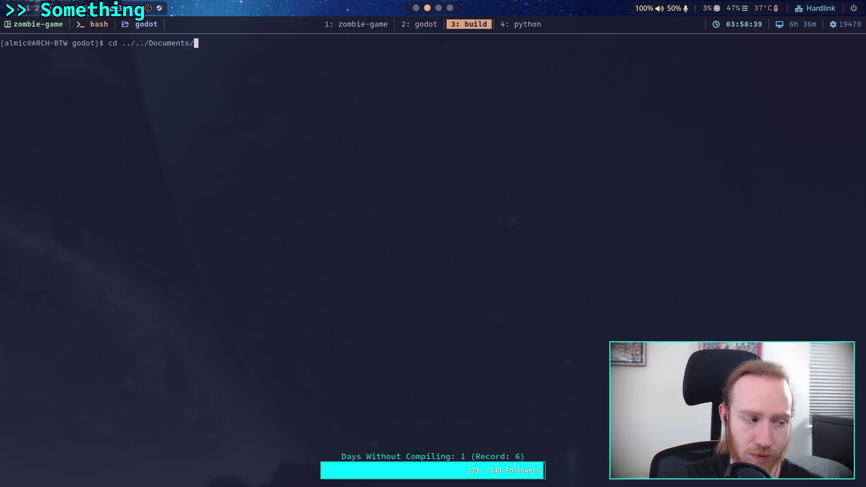
{"action": "type", "text": "Go"}
{"action": "key", "text": "Tab"}
{"action": "type", "text": "zo"}
{"action": "key", "text": "Tab"}
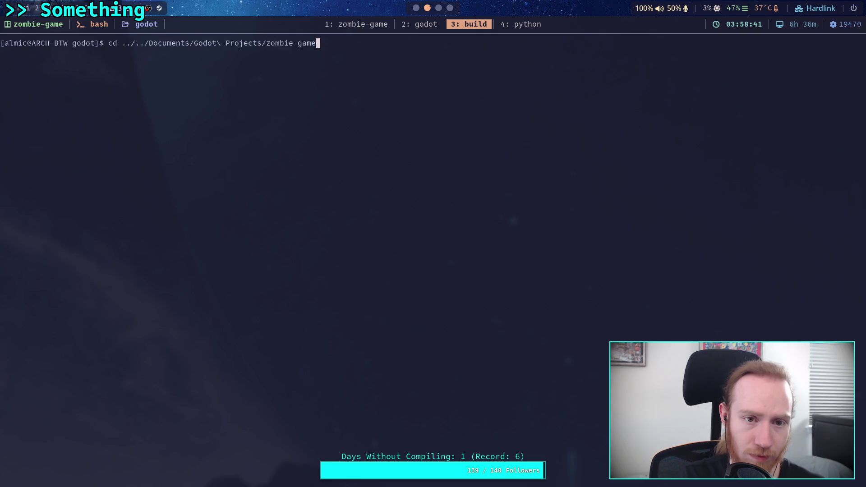
{"action": "key", "text": "Return"}
- Run git diff script/dynamic_day/, check the scattering line in Neovim, then go to Shadertoy
{"action": "type", "text": "git diff "}
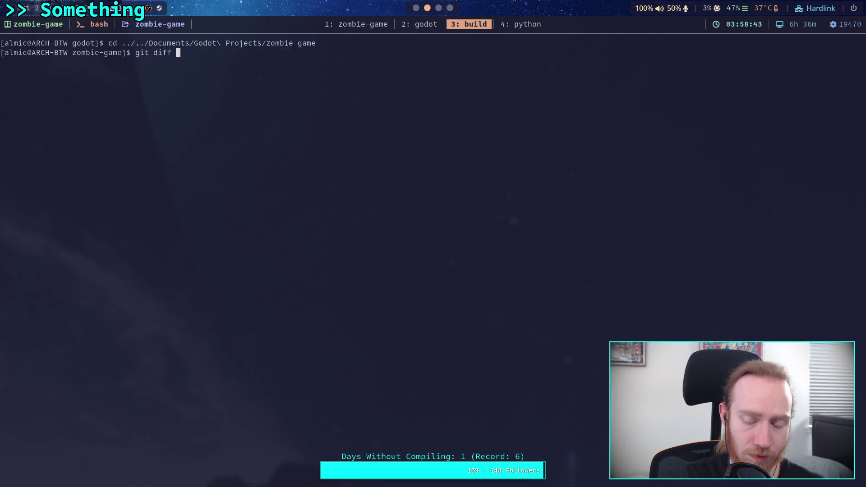
{"action": "type", "text": "script/dyn"}
{"action": "key", "text": "Tab"}
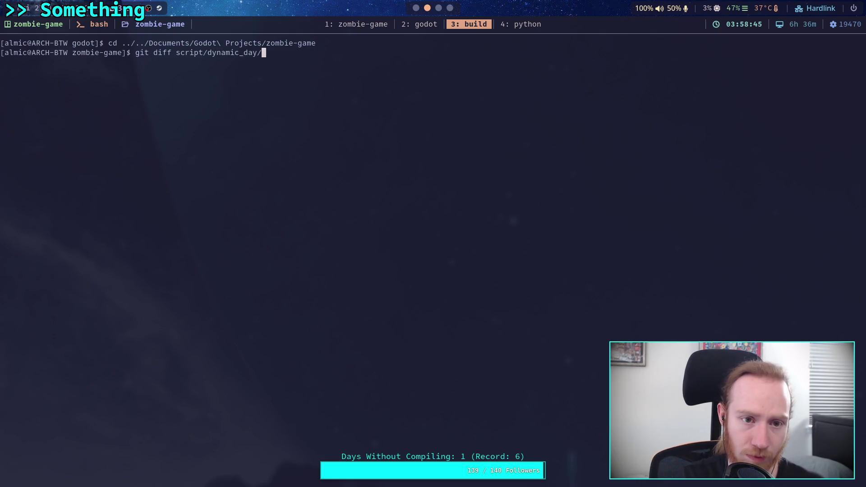
{"action": "key", "text": "Return"}
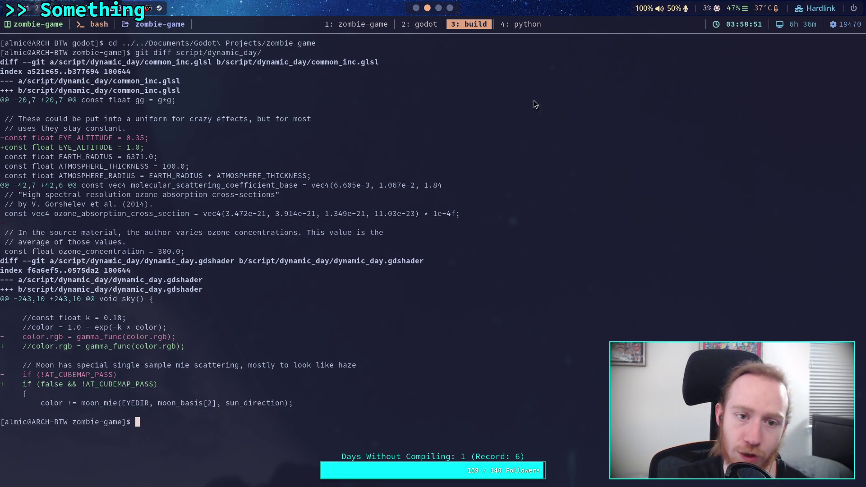
{"action": "key", "text": "super+1"}
{"action": "left_click", "coordinate": [430, 196]}
{"action": "key", "text": "super+3"}
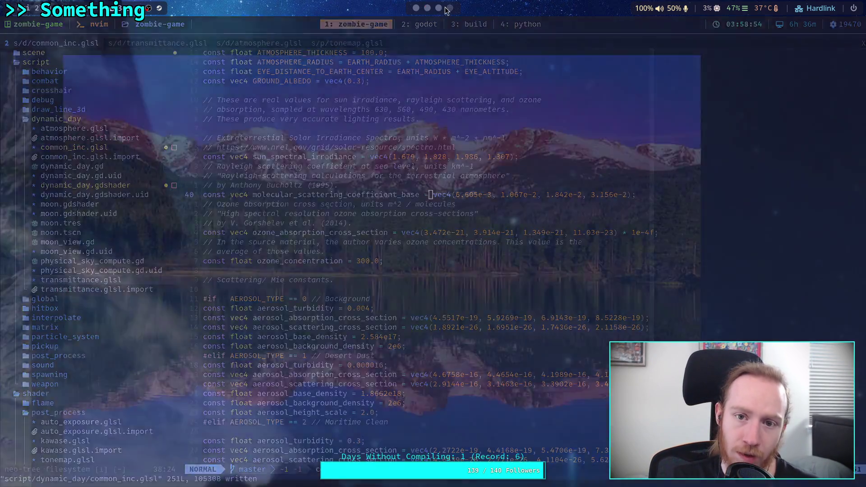
- Replace common_inc.glsl's molecular_scattering_coefficient_base line with the Shadertoy version and save
{"action": "left_click_drag", "start_coordinate": [776, 232], "coordinate": [376, 233]}
{"action": "right_click", "coordinate": [389, 233]}
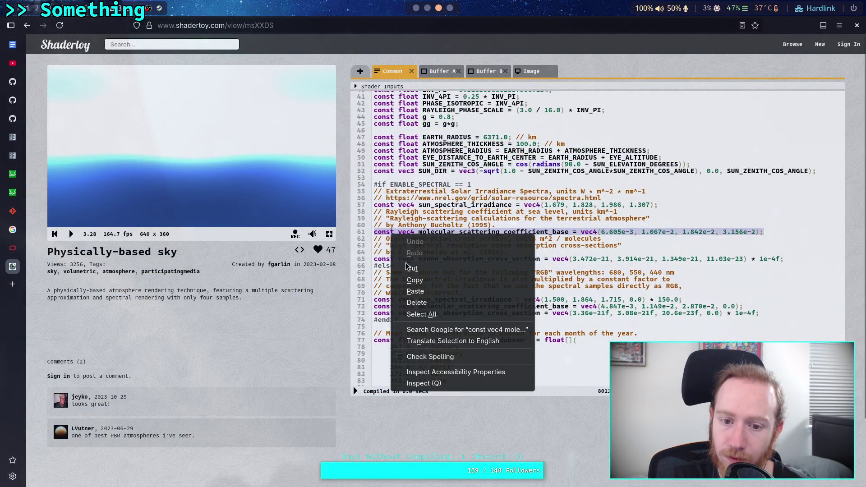
{"action": "left_click", "coordinate": [415, 280]}
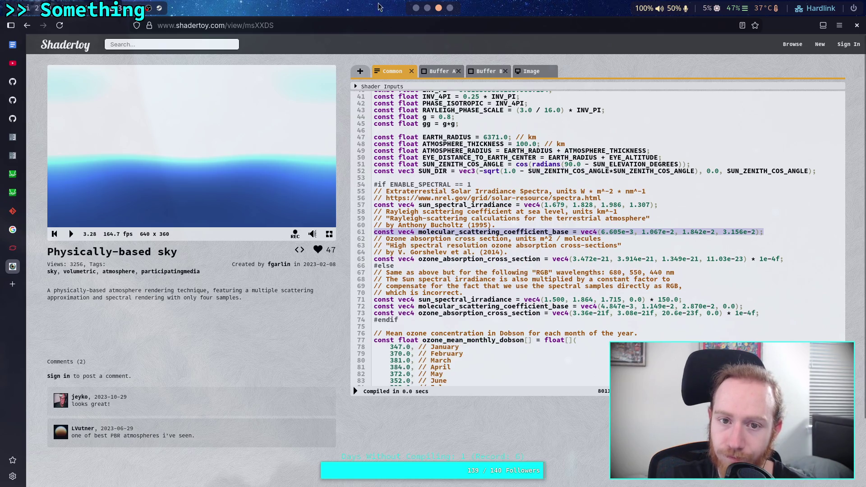
{"action": "left_click", "coordinate": [427, 7]}
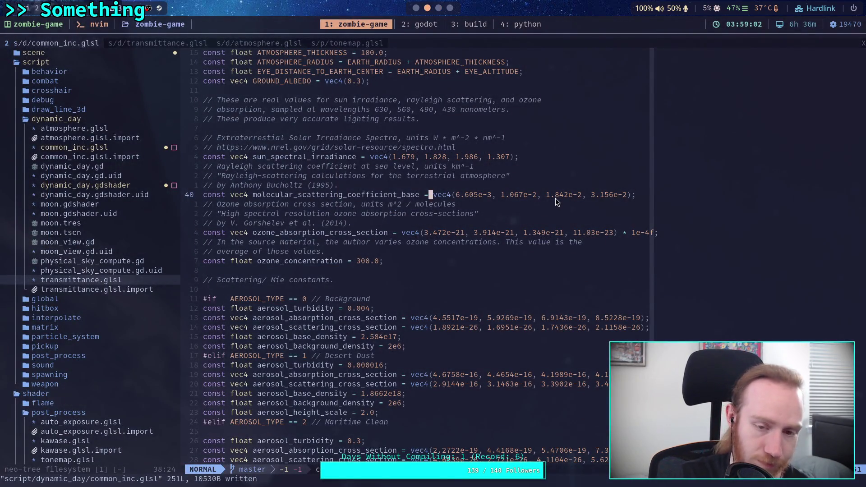
{"action": "key", "text": "shift+v"}
{"action": "key", "text": "d"}
{"action": "key", "text": "e"}
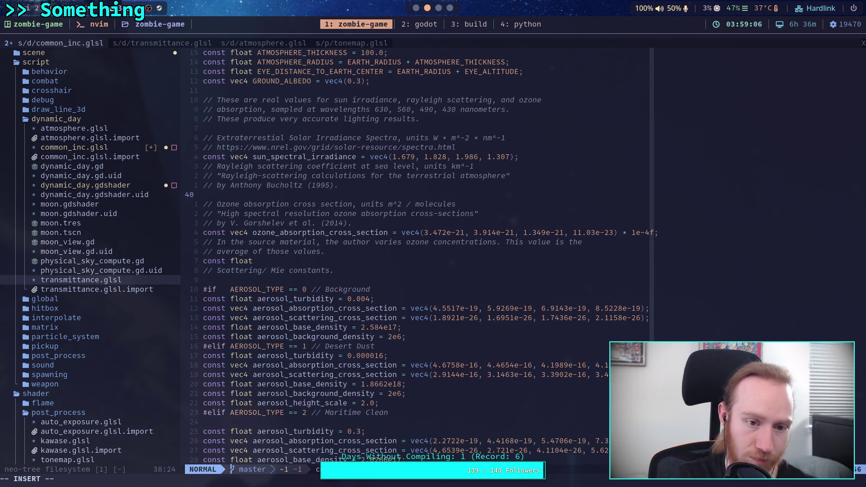
{"action": "key", "text": "O"}
{"action": "key", "text": "ctrl+shift+v"}
{"action": "key", "text": "Escape"}
{"action": "type", "text": ":w"}
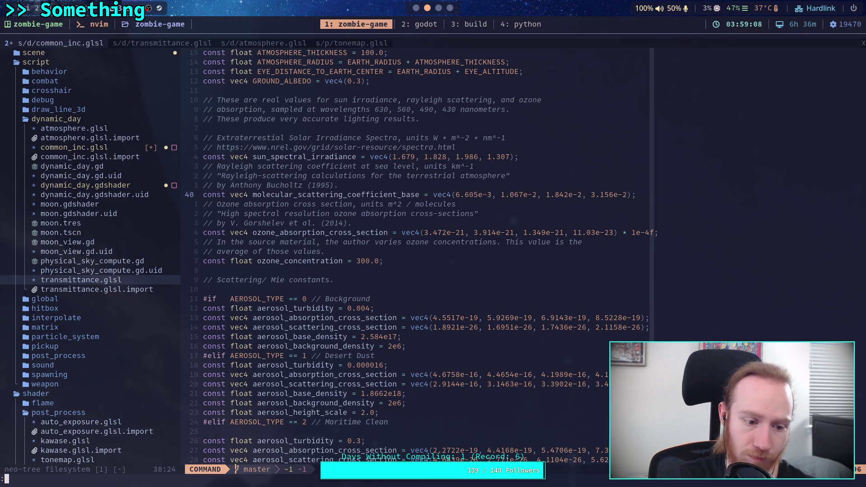
{"action": "key", "text": "Return"}
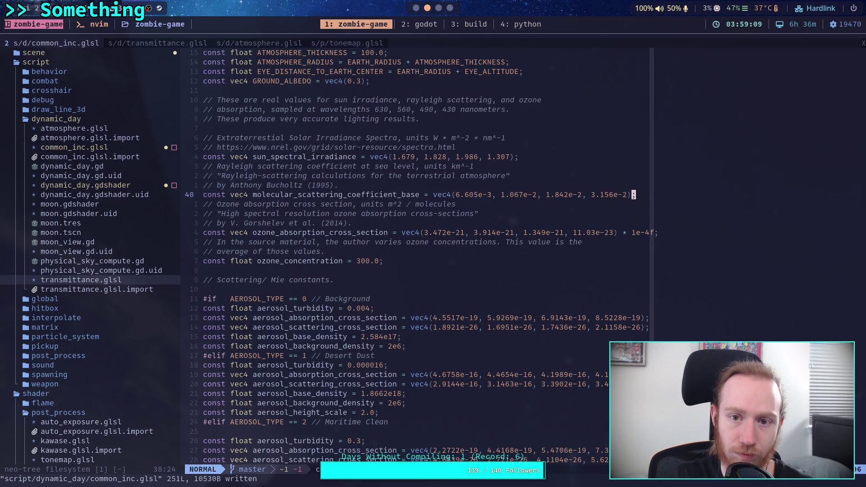
- Rerun the git diff of dynamic_day to review the change
{"action": "key", "text": "super+3"}
{"action": "key", "text": "Up"}
{"action": "key", "text": "Return"}
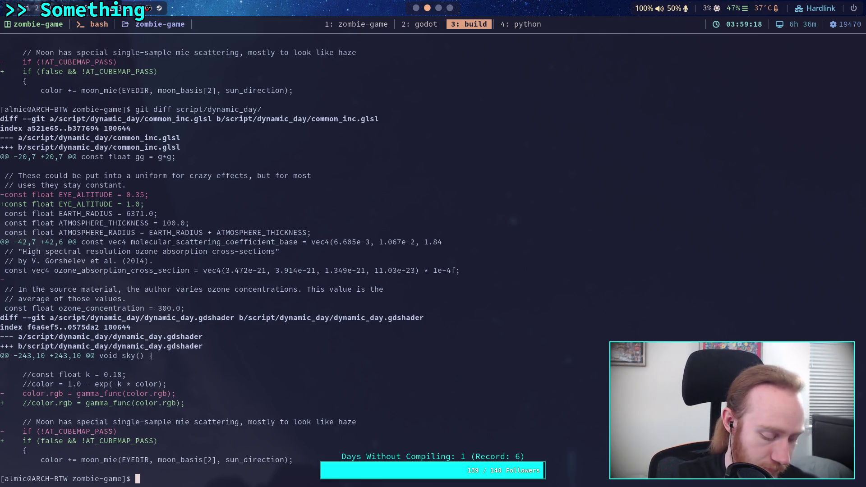
- Restore the blank line after the ozone absorption line and save common_inc.glsl
{"action": "key", "text": "super+1"}
{"action": "key", "text": "j"}
{"action": "key", "text": "j"}
{"action": "key", "text": "j"}
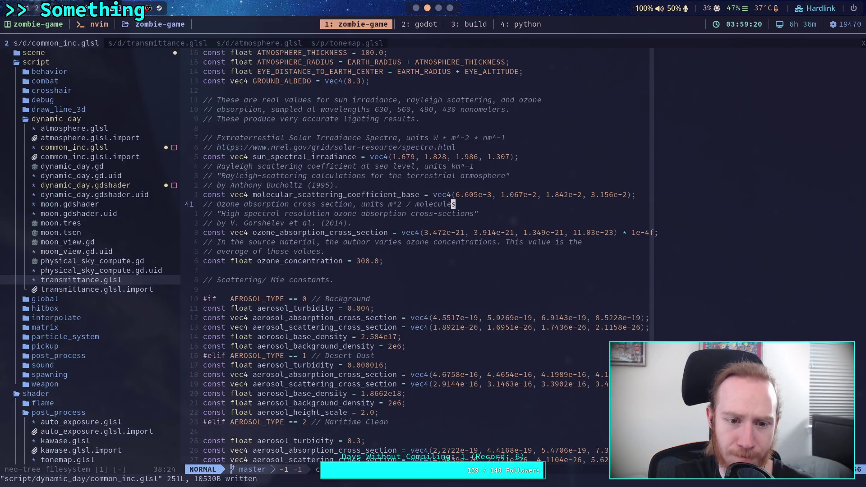
{"action": "key", "text": "j"}
{"action": "key", "text": "o"}
{"action": "key", "text": "Escape"}
{"action": "type", "text": ":w"}
{"action": "key", "text": "Return"}
{"action": "key", "text": "k"}
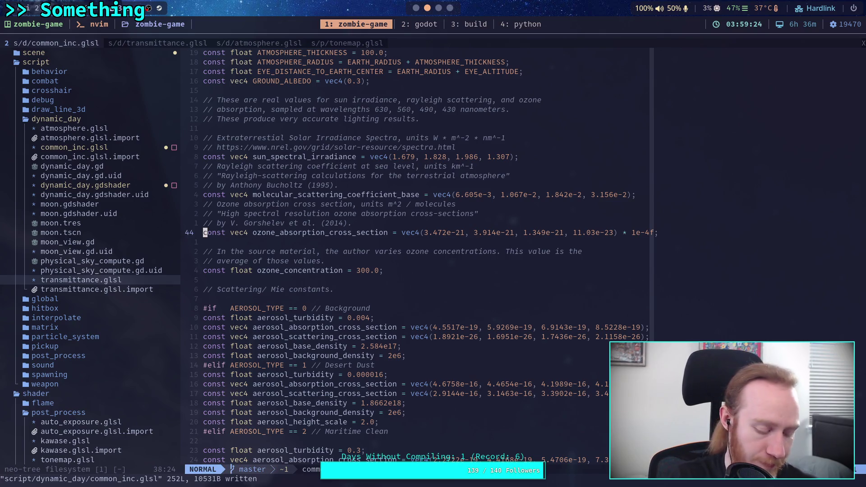
- Replace the sun_spectral_irradiance line with the one copied from Shadertoy and save
{"action": "key", "text": "super+3"}
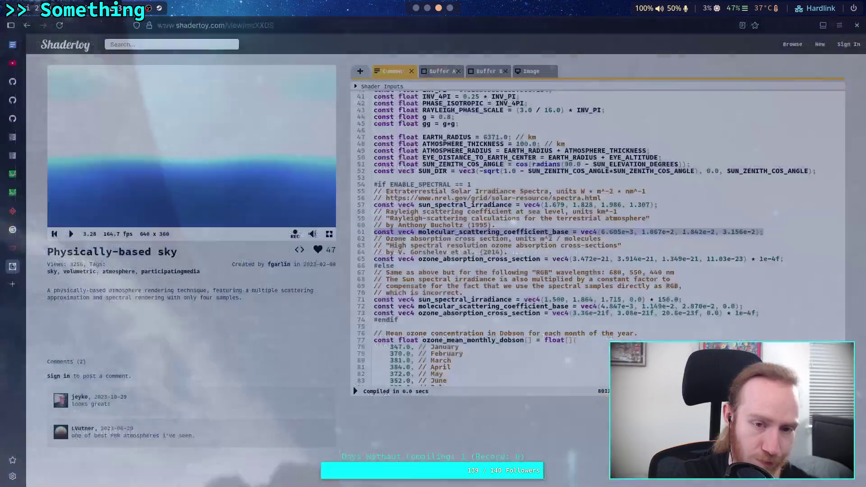
{"action": "left_click_drag", "start_coordinate": [668, 202], "coordinate": [373, 205]}
{"action": "right_click", "coordinate": [403, 203]}
{"action": "left_click", "coordinate": [429, 254]}
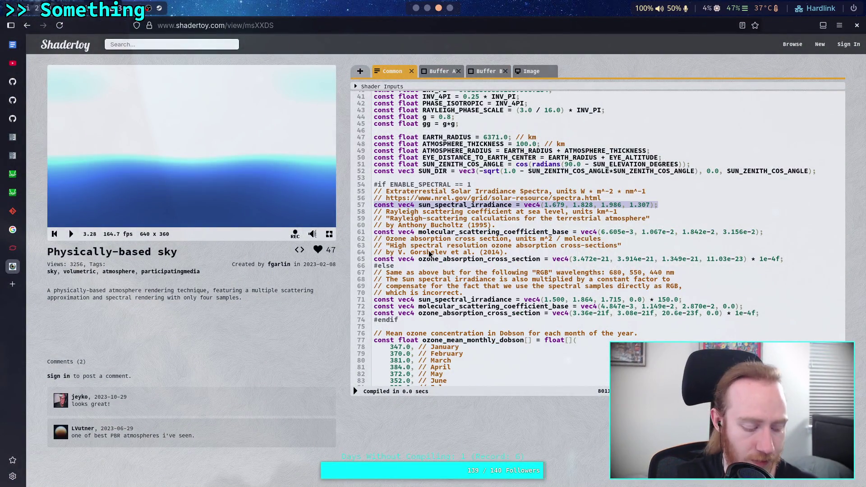
{"action": "key", "text": "super+2"}
{"action": "key", "text": "k"}
{"action": "key", "text": "k"}
{"action": "key", "text": "k"}
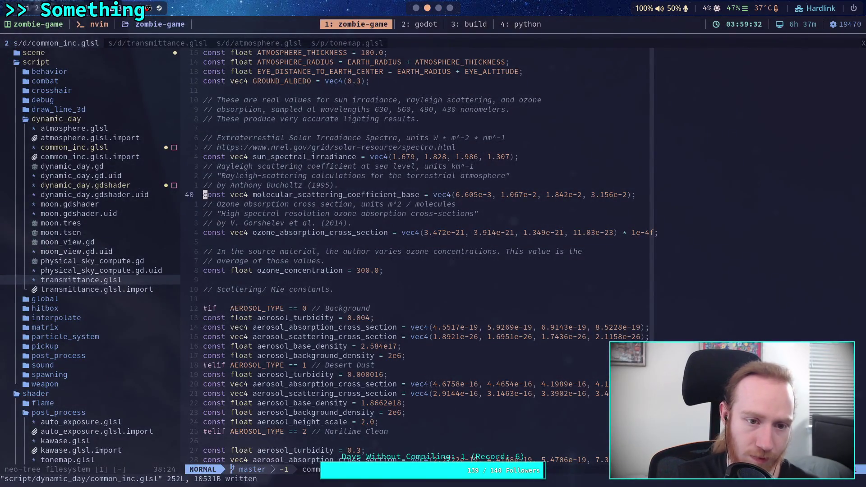
{"action": "key", "text": "k"}
{"action": "key", "text": "k"}
{"action": "key", "text": "V"}
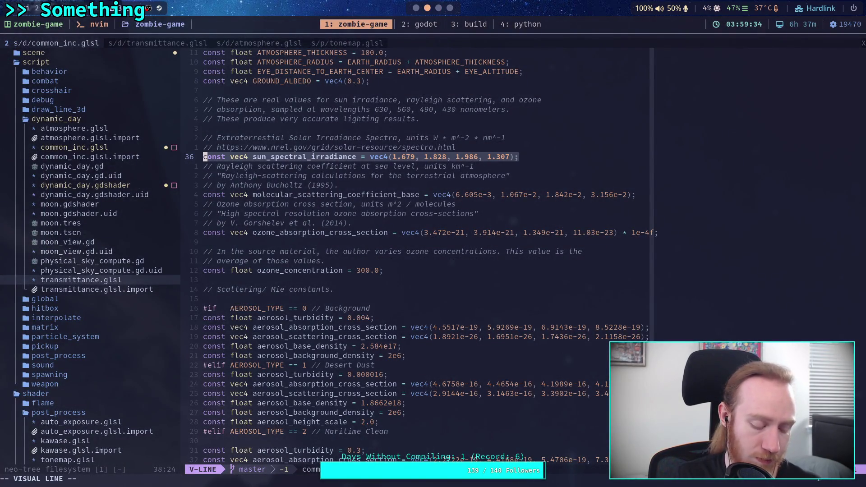
{"action": "key", "text": "d"}
{"action": "type", "text": "P"}
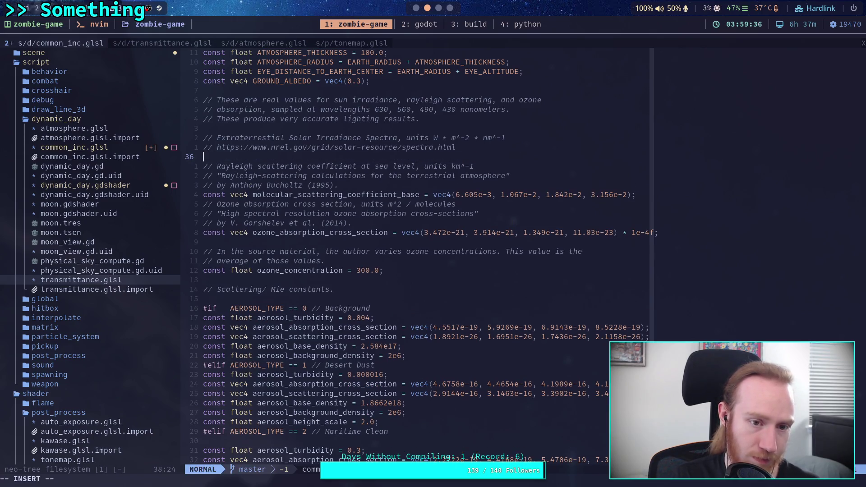
{"action": "type", "text": ":w"}
{"action": "key", "text": "Return"}
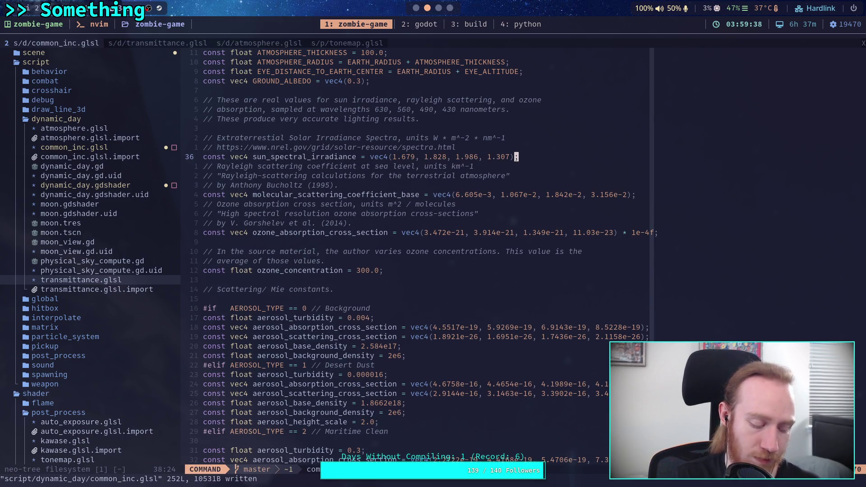
- Rerun the git diff to confirm the common_inc.glsl changes
{"action": "key", "text": "ctrl+b"}
{"action": "key", "text": "3"}
{"action": "key", "text": "Up"}
{"action": "key", "text": "Return"}
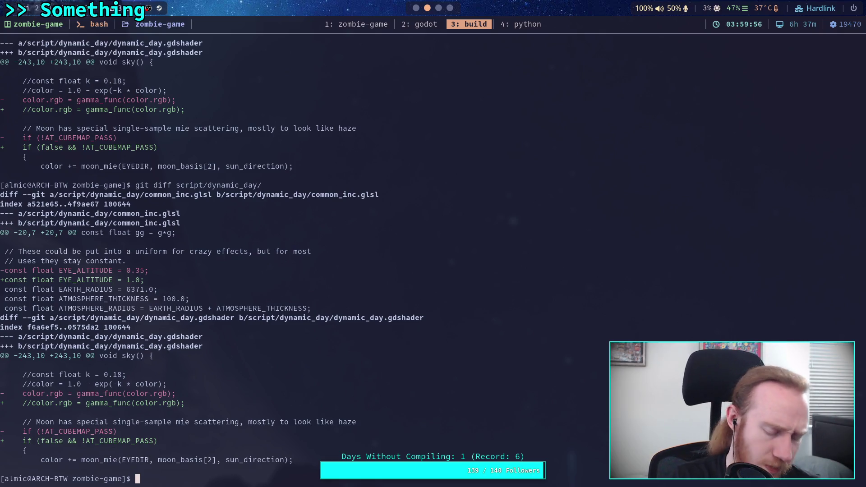
{"action": "key", "text": "super+2"}
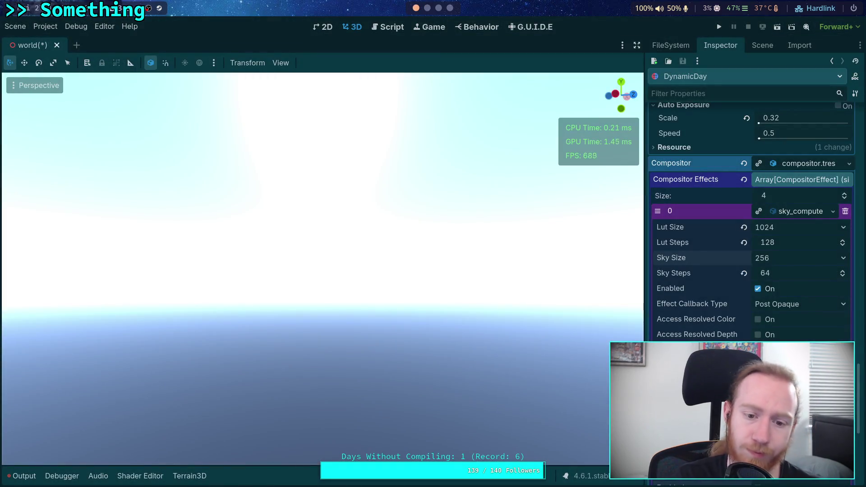
- Compare the TonemapEffect (White 6.0) on versus off, leaving it disabled, and view the sky
{"action": "scroll", "coordinate": [697, 292], "scroll_direction": "down", "scroll_amount": 5}
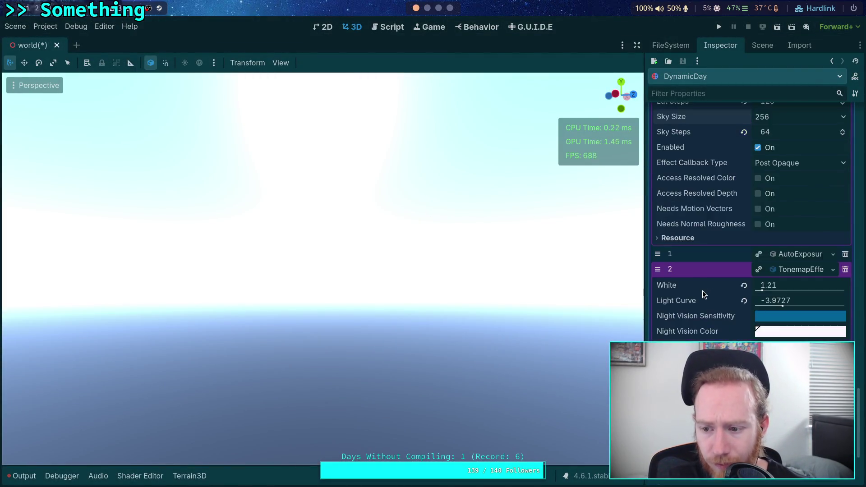
{"action": "scroll", "coordinate": [684, 291], "scroll_direction": "up", "scroll_amount": 5}
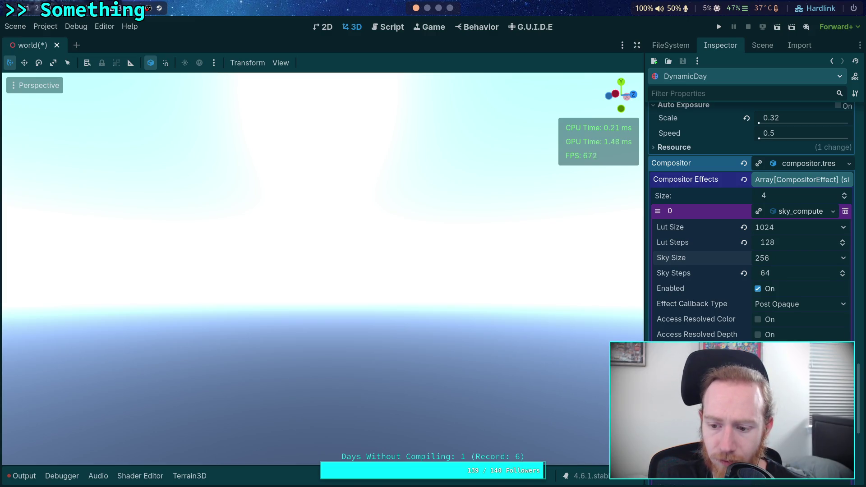
{"action": "scroll", "coordinate": [697, 271], "scroll_direction": "down", "scroll_amount": 4}
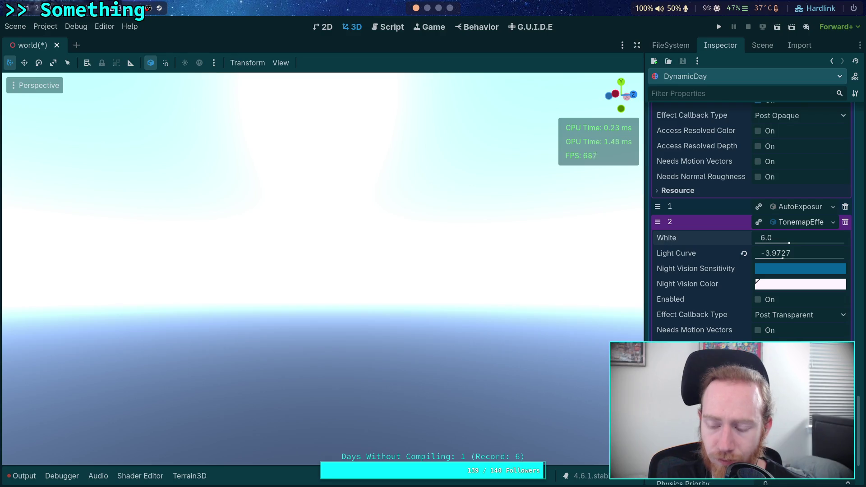
{"action": "scroll", "coordinate": [750, 225], "scroll_direction": "up", "scroll_amount": 3}
{"action": "scroll", "coordinate": [684, 379], "scroll_direction": "up", "scroll_amount": 3}
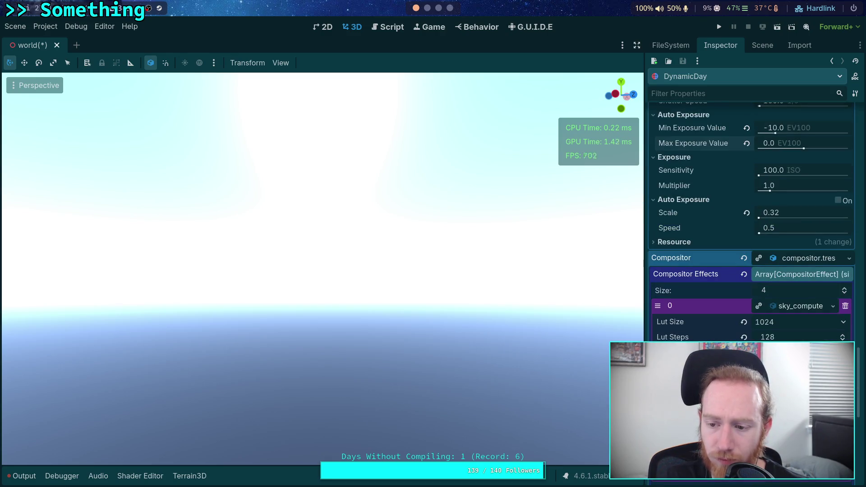
{"action": "scroll", "coordinate": [684, 379], "scroll_direction": "up", "scroll_amount": 2}
{"action": "scroll", "coordinate": [751, 221], "scroll_direction": "up", "scroll_amount": 1}
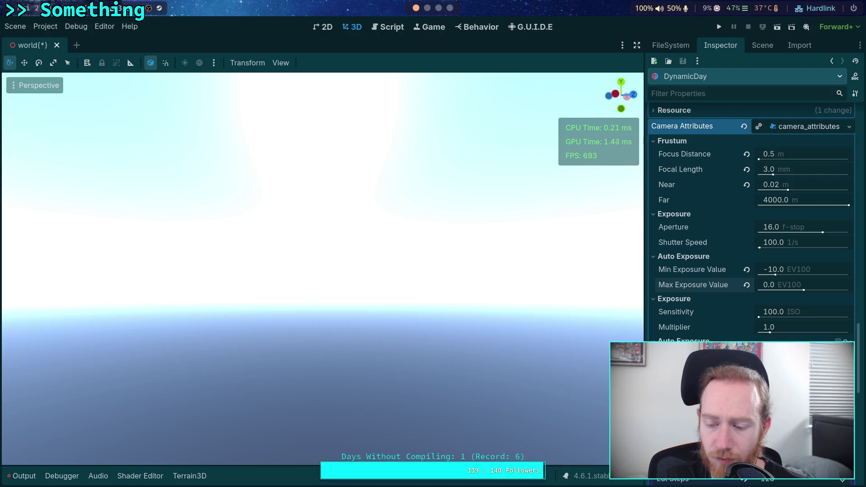
{"action": "scroll", "coordinate": [752, 221], "scroll_direction": "up", "scroll_amount": 1}
{"action": "scroll", "coordinate": [751, 221], "scroll_direction": "up", "scroll_amount": 1}
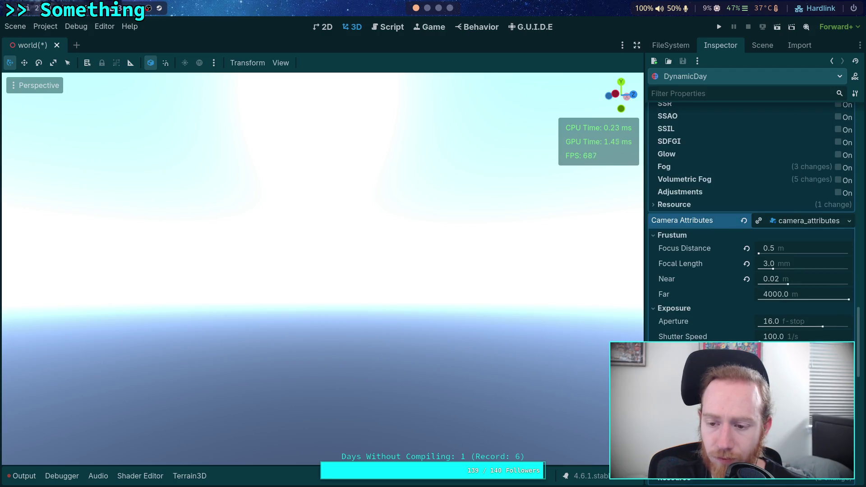
{"action": "scroll", "coordinate": [752, 221], "scroll_direction": "up", "scroll_amount": 1}
{"action": "scroll", "coordinate": [693, 325], "scroll_direction": "up", "scroll_amount": 1}
{"action": "scroll", "coordinate": [692, 325], "scroll_direction": "down", "scroll_amount": 10}
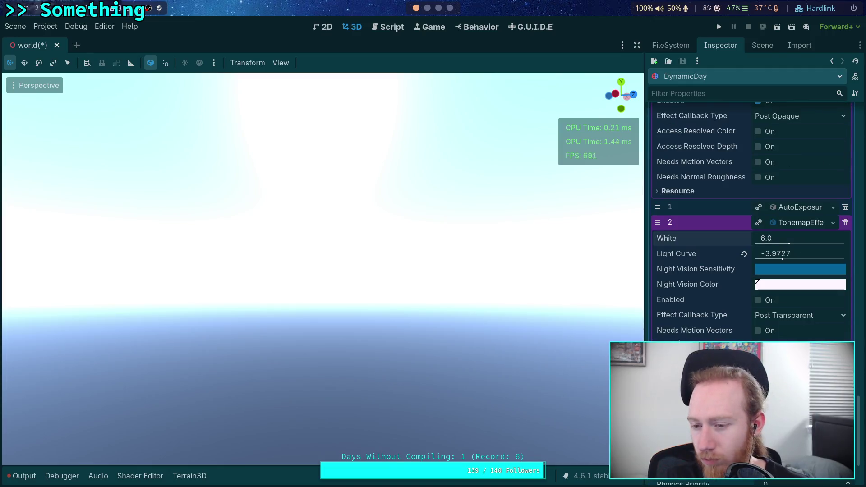
{"action": "left_click", "coordinate": [759, 301]}
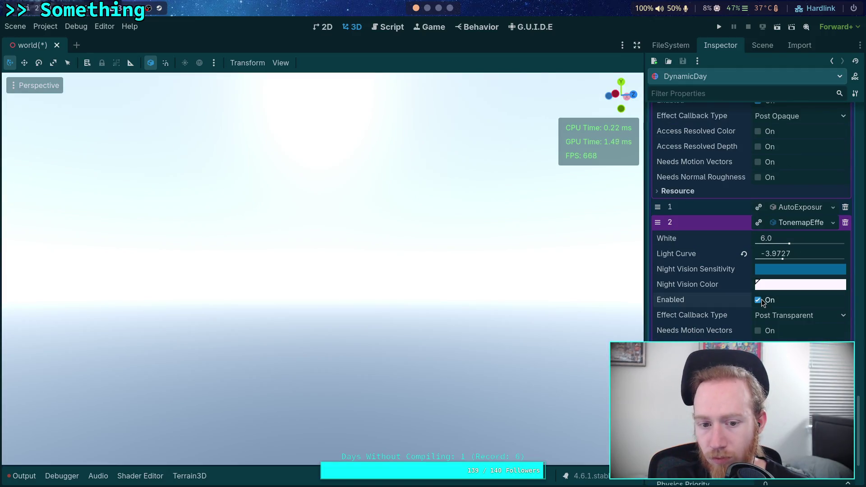
{"action": "left_click", "coordinate": [759, 300]}
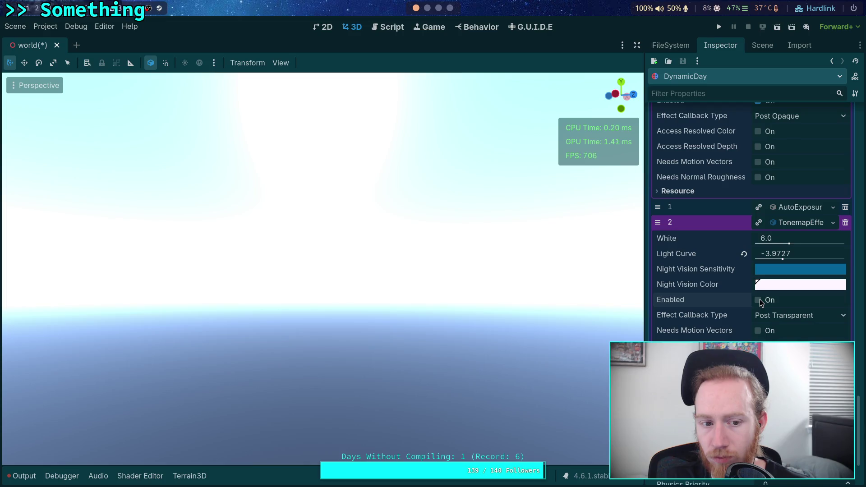
{"action": "left_click", "coordinate": [759, 300]}
{"action": "left_click", "coordinate": [759, 301]}
{"action": "left_click", "coordinate": [758, 301]}
{"action": "left_click", "coordinate": [759, 300]}
{"action": "mouse_move", "coordinate": [561, 310]}
{"action": "left_mouse_down"}
{"action": "mouse_move", "coordinate": [555, 294]}
{"action": "mouse_move", "coordinate": [407, 280]}
{"action": "left_mouse_up"}
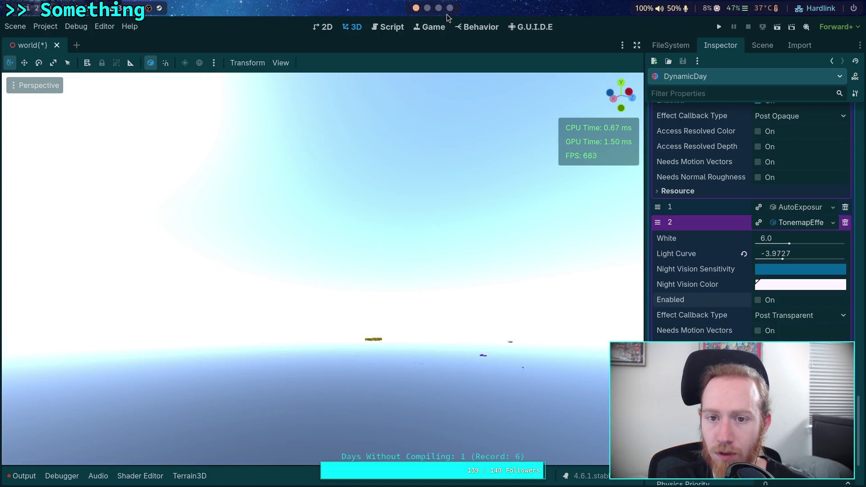
{"action": "left_click", "coordinate": [439, 8]}
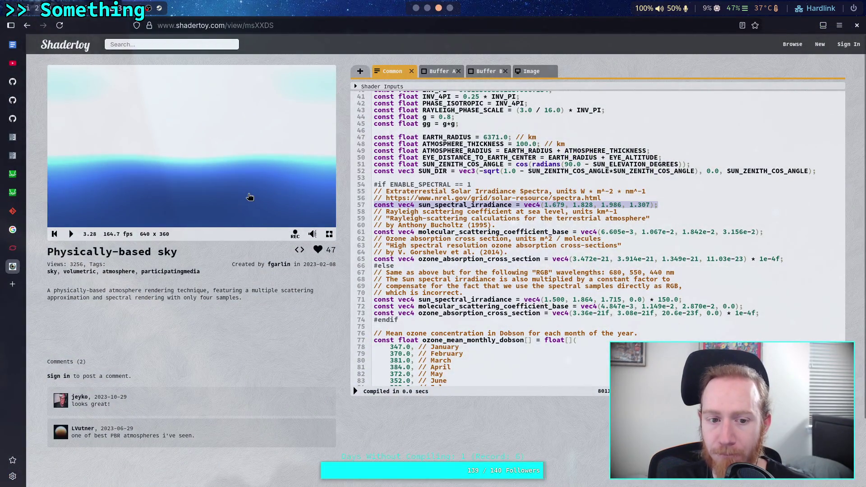
- Set the shader's CAMERA_TYPE define to 1 for the fisheye view and recompile
{"action": "scroll", "coordinate": [446, 207], "scroll_direction": "up", "scroll_amount": 6}
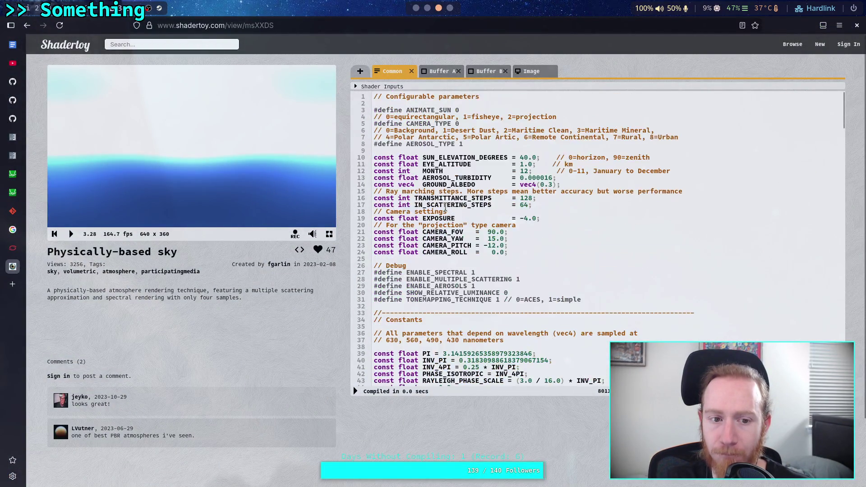
{"action": "double_click", "coordinate": [458, 124]}
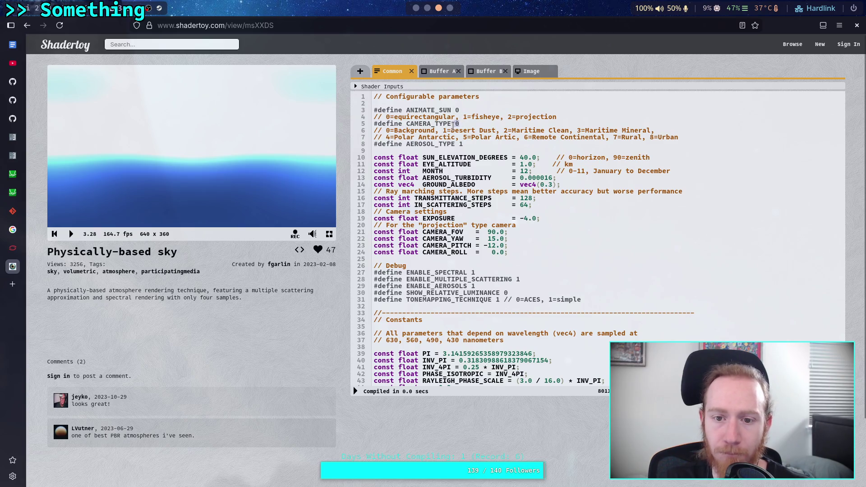
{"action": "type", "text": "2"}
{"action": "left_click", "coordinate": [70, 235]}
{"action": "left_click", "coordinate": [70, 234]}
{"action": "left_click", "coordinate": [54, 234]}
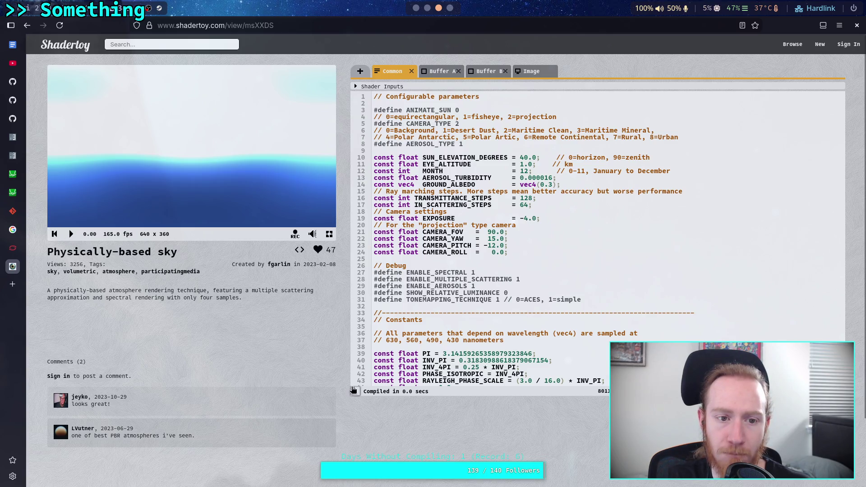
{"action": "left_click", "coordinate": [355, 392]}
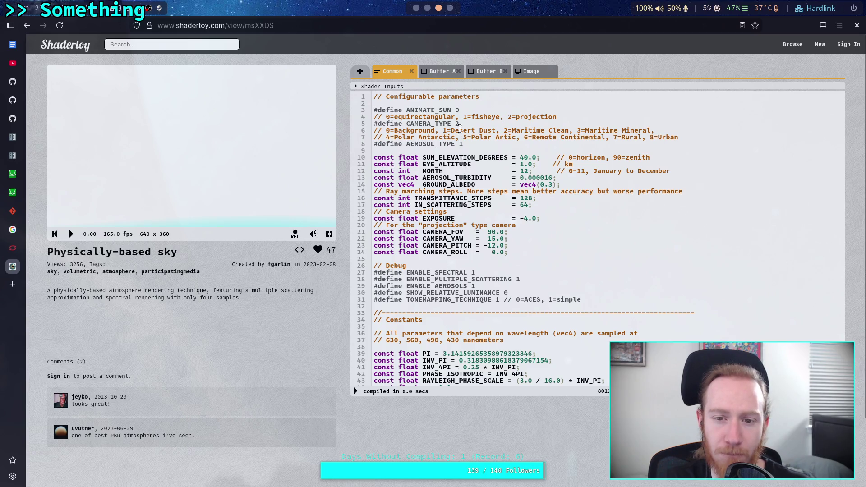
{"action": "key", "text": "BackSpace"}
{"action": "type", "text": "1"}
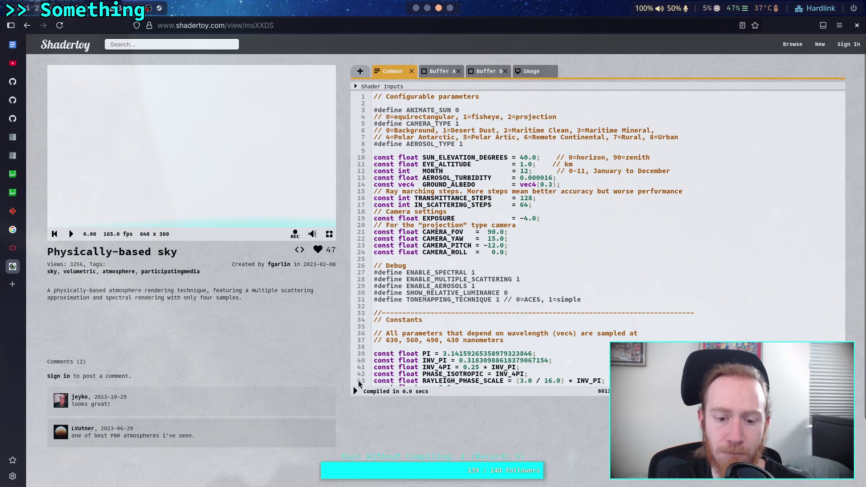
{"action": "left_click", "coordinate": [354, 392]}
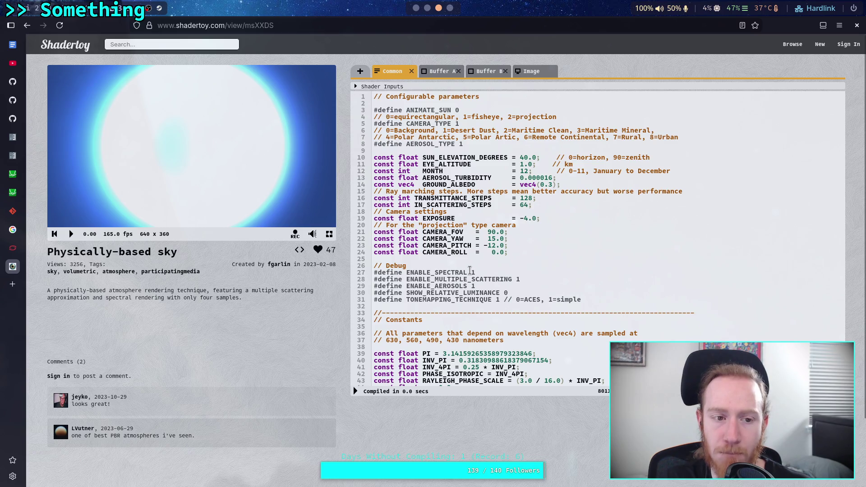
- Change the Image code's col multiplier from 1. to 0.25 and recompile
{"action": "scroll", "coordinate": [495, 266], "scroll_direction": "down", "scroll_amount": 20}
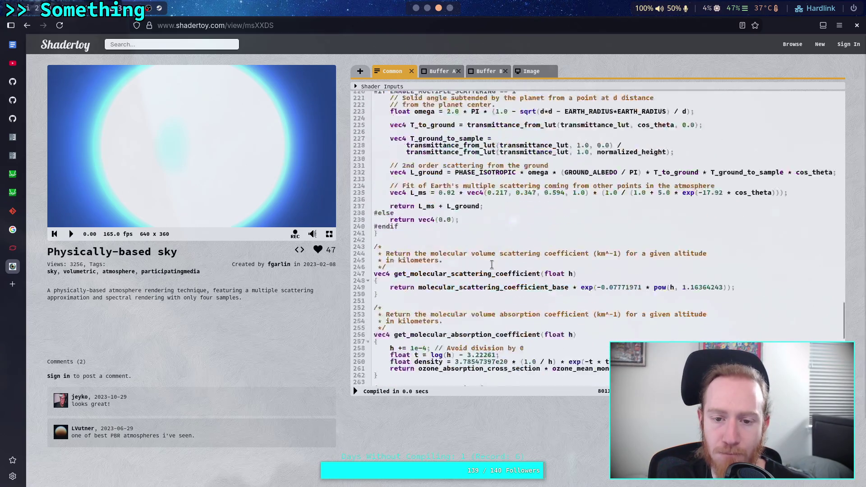
{"action": "scroll", "coordinate": [493, 263], "scroll_direction": "down", "scroll_amount": 4}
{"action": "left_click", "coordinate": [532, 71]}
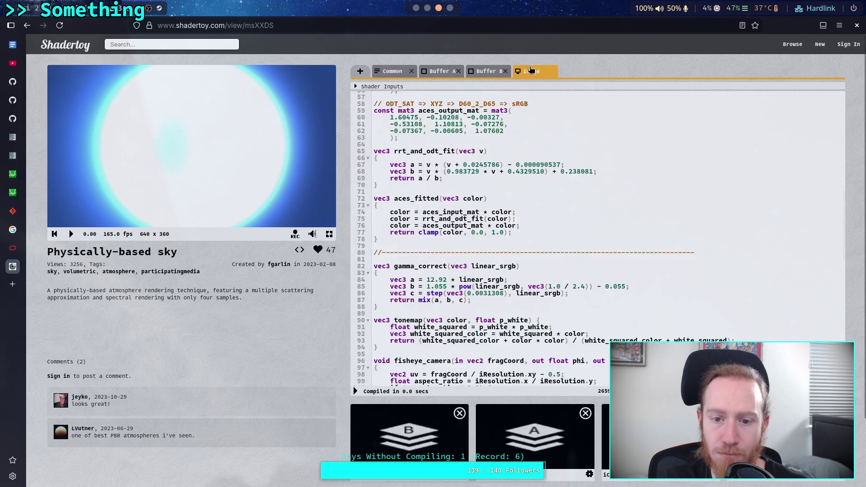
{"action": "scroll", "coordinate": [492, 226], "scroll_direction": "down", "scroll_amount": 10}
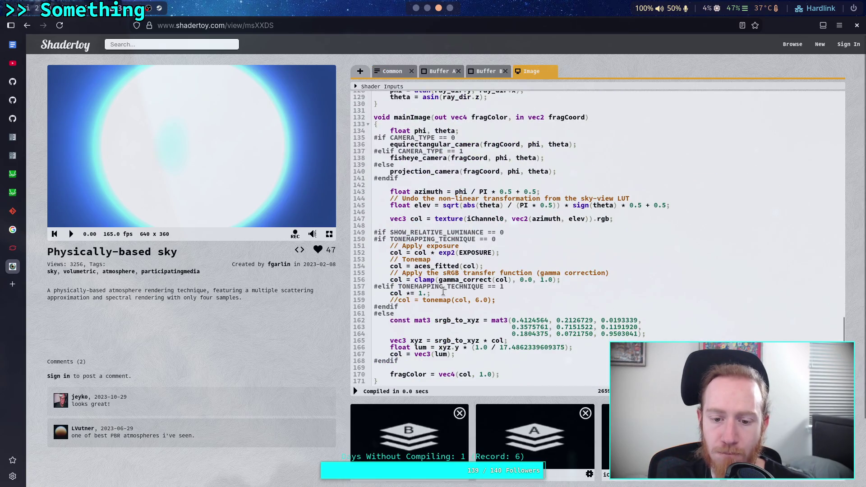
{"action": "scroll", "coordinate": [462, 312], "scroll_direction": "down", "scroll_amount": 2}
{"action": "scroll", "coordinate": [381, 293], "scroll_direction": "up", "scroll_amount": 3}
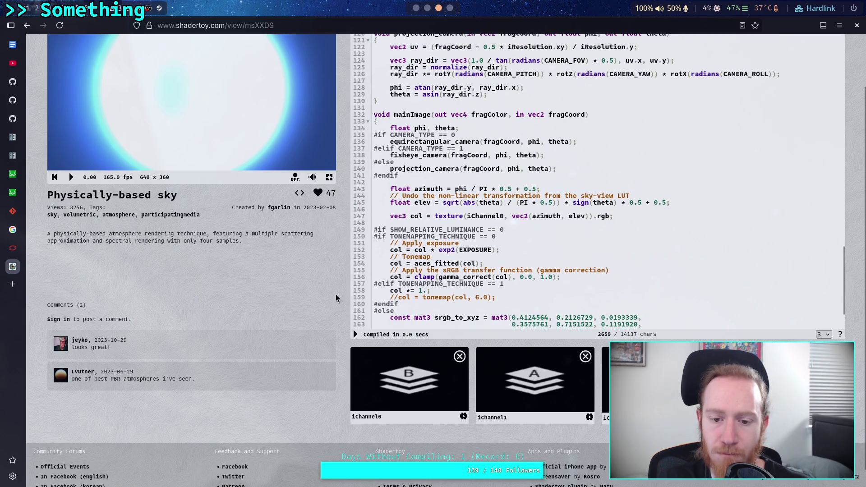
{"action": "scroll", "coordinate": [318, 306], "scroll_direction": "up", "scroll_amount": 2}
{"action": "scroll", "coordinate": [406, 293], "scroll_direction": "down", "scroll_amount": 3}
{"action": "double_click", "coordinate": [421, 293]}
{"action": "type", "text": "0.25"}
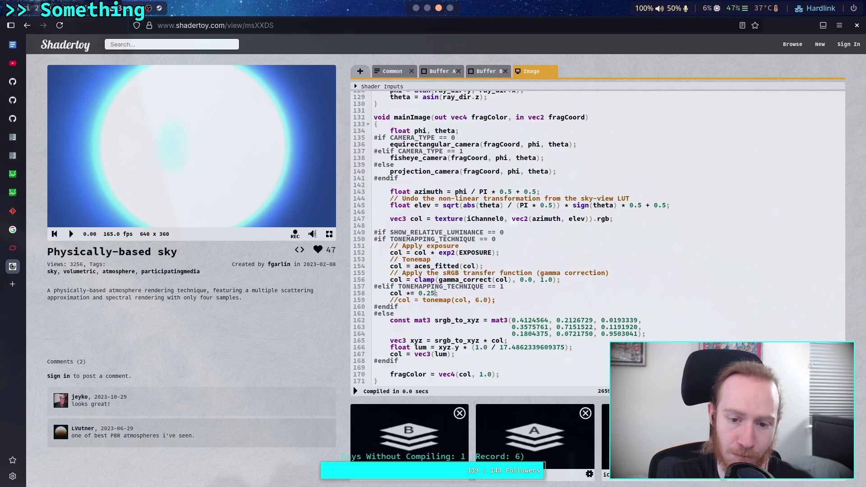
{"action": "left_click", "coordinate": [356, 392]}
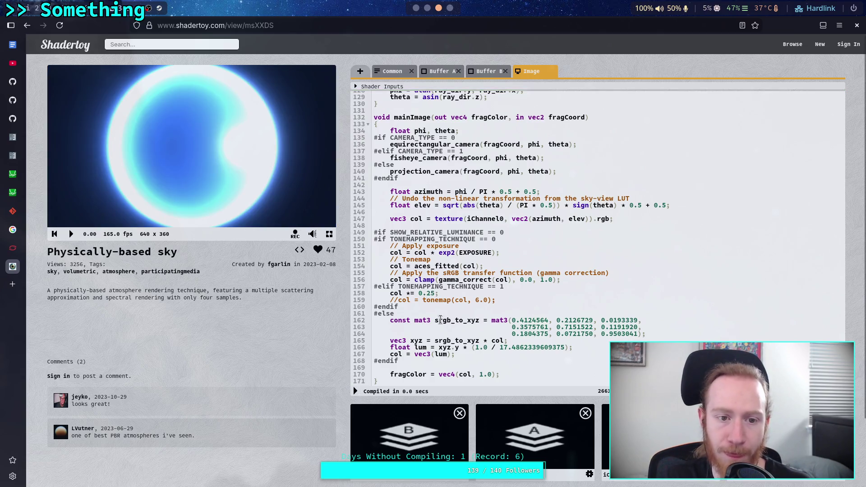
{"action": "key", "text": "super+1"}
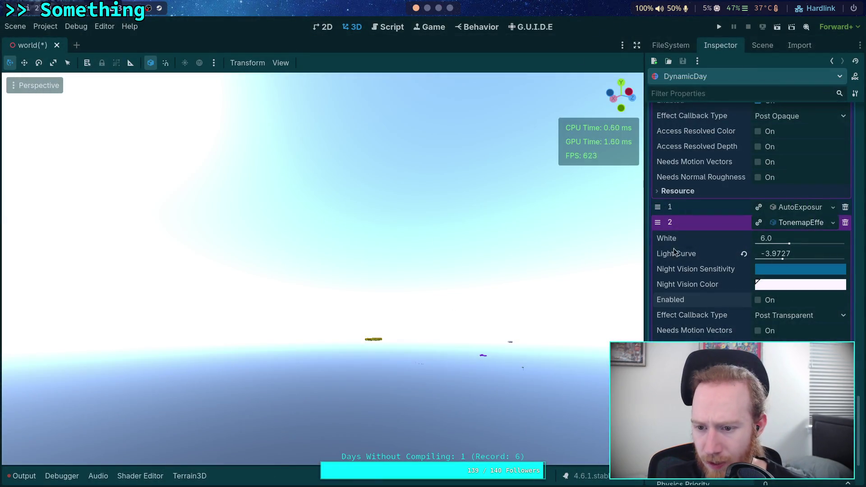
- Turn the TonemapEffect back on with White set to 1.0 and check the sky
{"action": "left_click", "coordinate": [759, 300]}
{"action": "left_click", "coordinate": [771, 239]}
{"action": "type", "text": "1"}
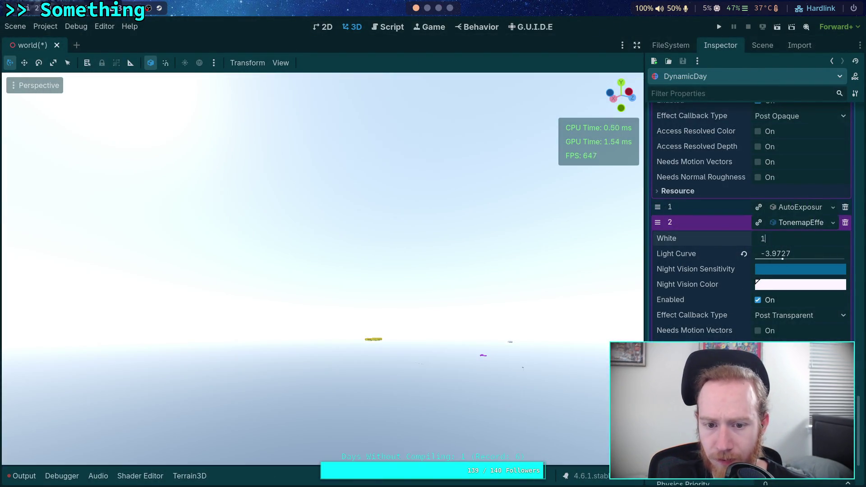
{"action": "key", "text": "Return"}
{"action": "scroll", "coordinate": [685, 324], "scroll_direction": "up", "scroll_amount": 10}
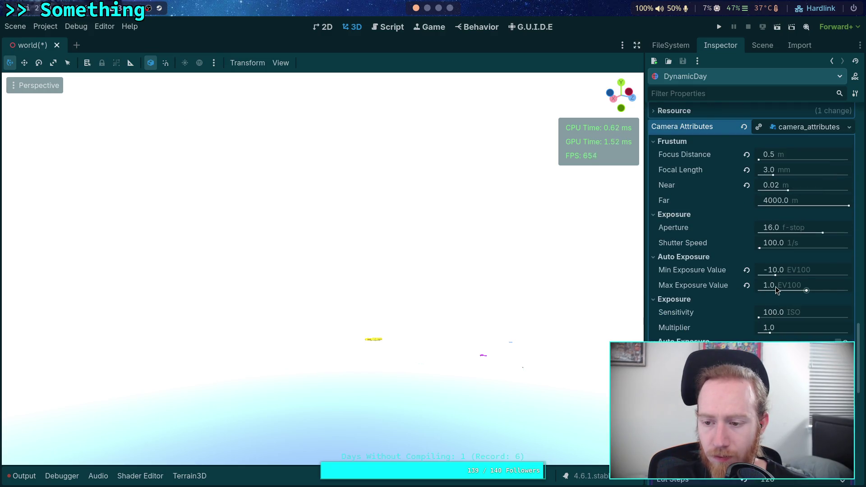
{"action": "mouse_move", "coordinate": [469, 288]}
{"action": "left_mouse_down"}
{"action": "mouse_move", "coordinate": [415, 291]}
{"action": "mouse_move", "coordinate": [452, 274]}
{"action": "left_mouse_up"}
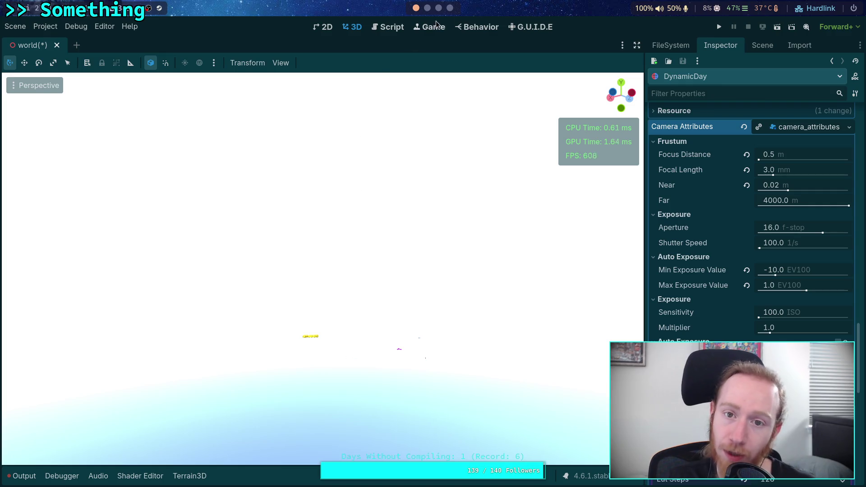
{"action": "left_click", "coordinate": [438, 9]}
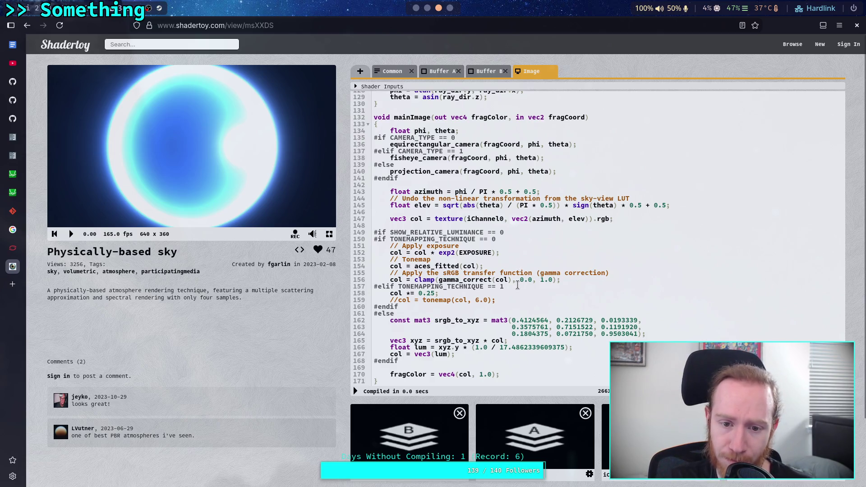
- Delete the ACES tonemapping branch (lines 150–157), its leftover #endif and blank line
{"action": "left_click_drag", "start_coordinate": [517, 286], "coordinate": [345, 237]}
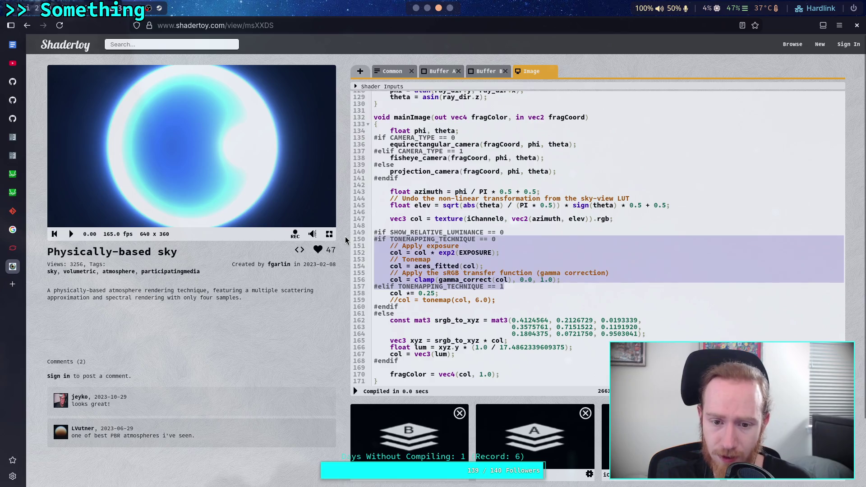
{"action": "key", "text": "BackSpace"}
{"action": "left_click_drag", "start_coordinate": [527, 306], "coordinate": [529, 300]}
{"action": "key", "text": "BackSpace"}
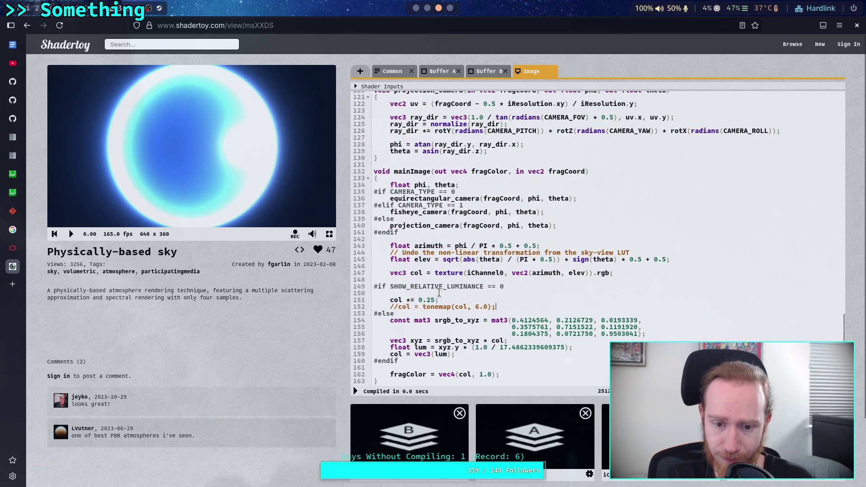
{"action": "left_click", "coordinate": [406, 293]}
{"action": "key", "text": "BackSpace"}
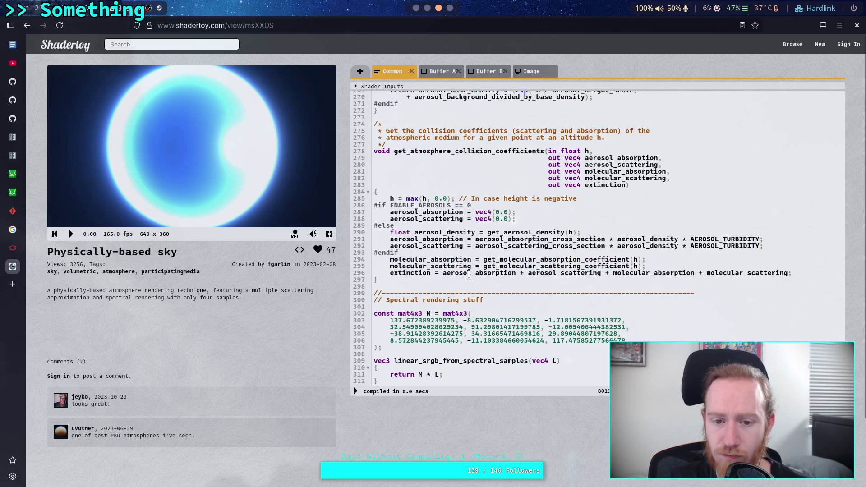
- Read the multiple-scattering code, then bring up the Godot engine source in Neovim
{"action": "scroll", "coordinate": [473, 277], "scroll_direction": "up", "scroll_amount": 15}
{"action": "scroll", "coordinate": [469, 274], "scroll_direction": "down", "scroll_amount": 7}
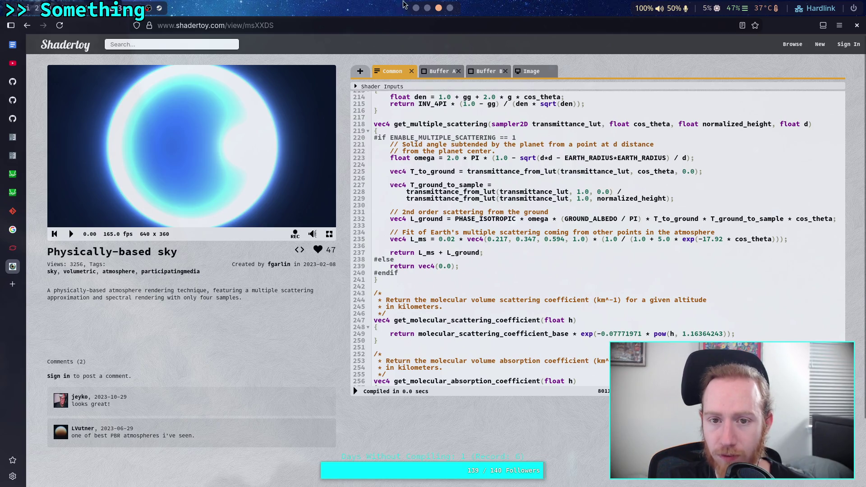
{"action": "left_click", "coordinate": [416, 8]}
{"action": "left_click", "coordinate": [427, 7]}
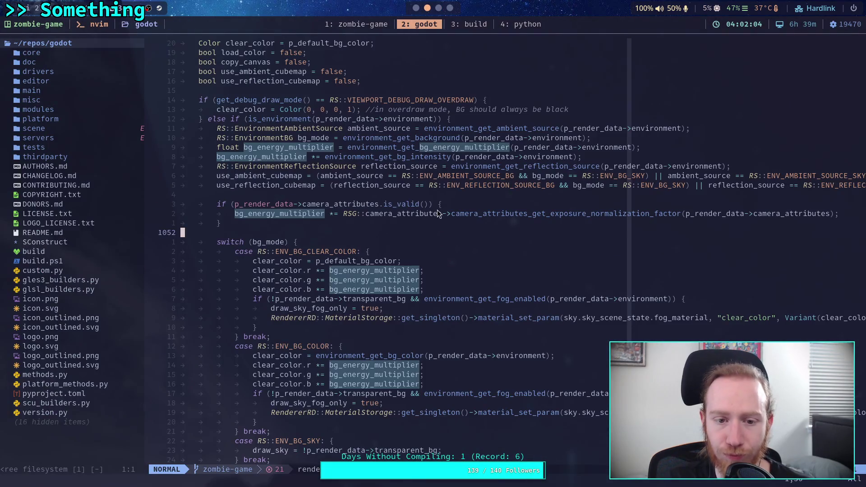
- Compare common_inc.glsl's scattering code with Shadertoy's, ending on the Buffer A code
{"action": "left_click", "coordinate": [363, 26]}
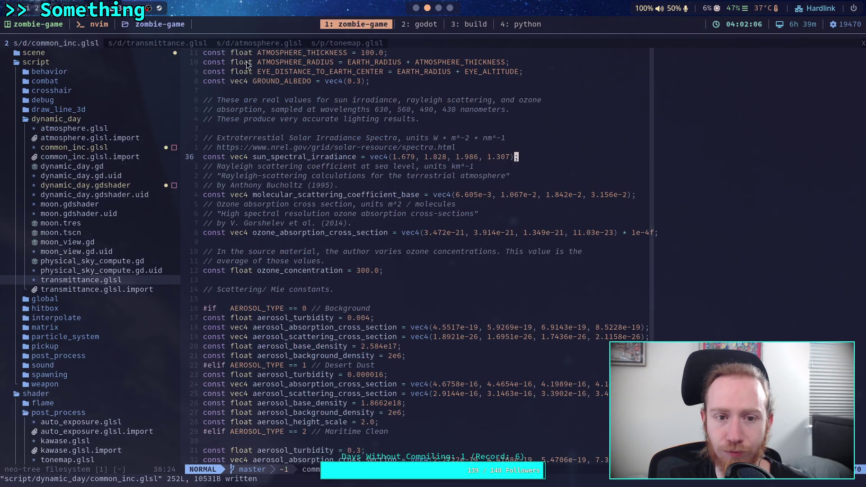
{"action": "scroll", "coordinate": [323, 174], "scroll_direction": "down", "scroll_amount": 20}
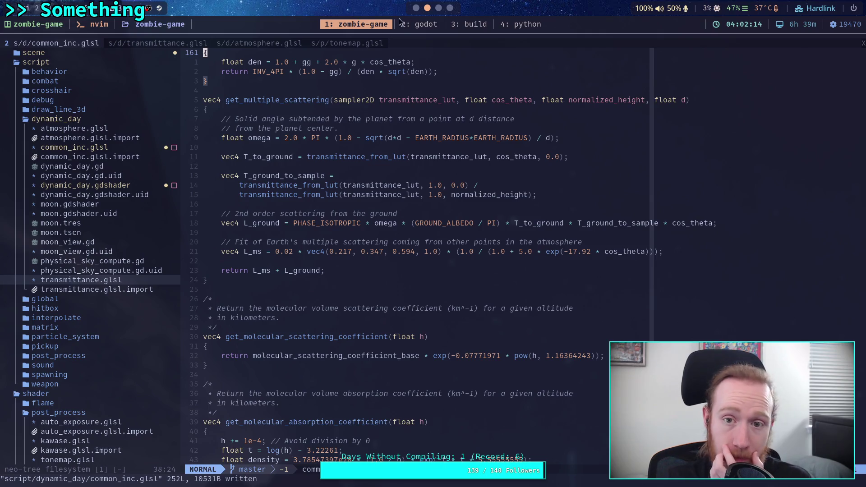
{"action": "left_click", "coordinate": [432, 9]}
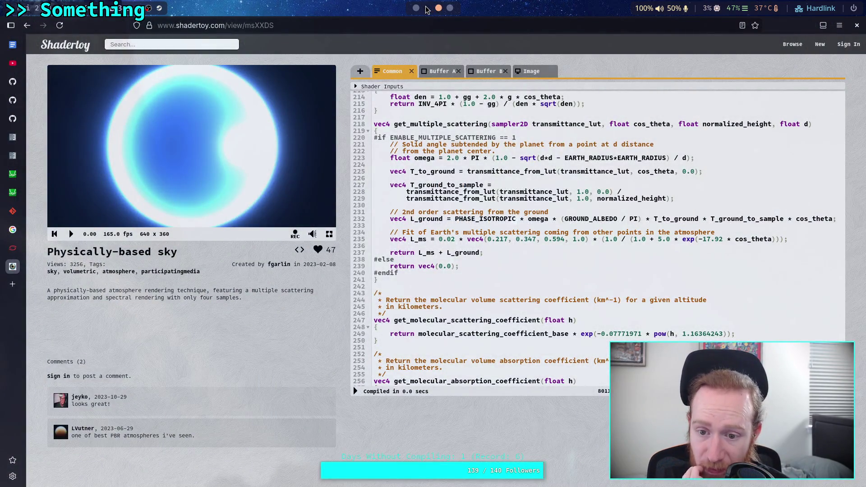
{"action": "left_click", "coordinate": [427, 8]}
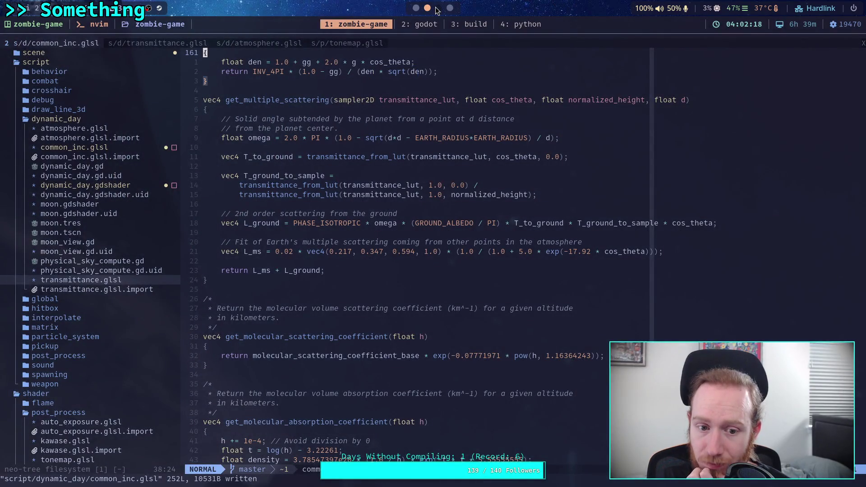
{"action": "left_click", "coordinate": [437, 9]}
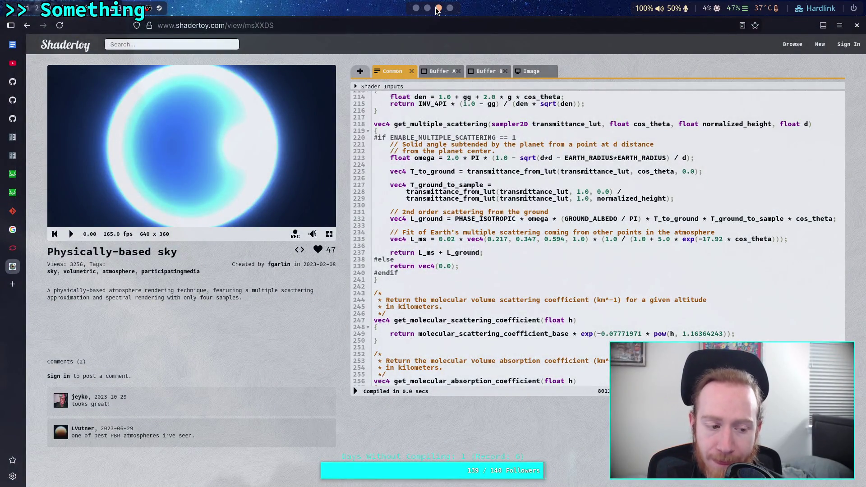
{"action": "scroll", "coordinate": [446, 178], "scroll_direction": "up", "scroll_amount": 5}
{"action": "scroll", "coordinate": [446, 178], "scroll_direction": "up", "scroll_amount": 8}
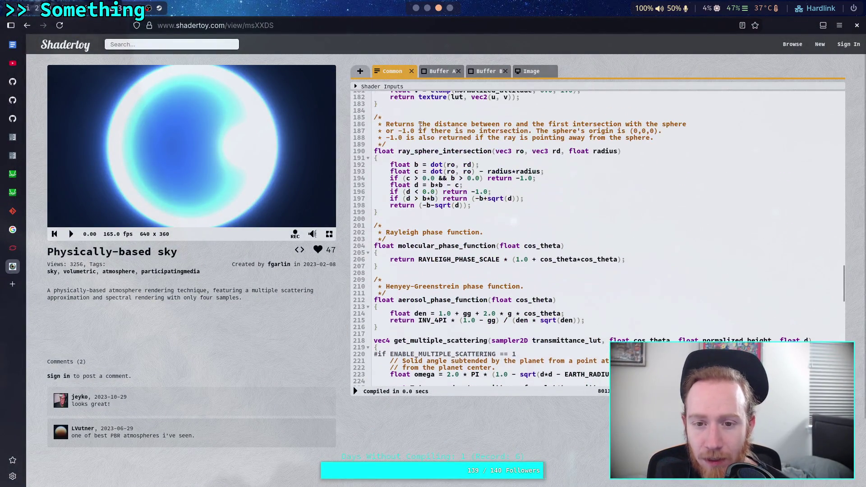
{"action": "left_click", "coordinate": [436, 71]}
{"action": "scroll", "coordinate": [347, 217], "scroll_direction": "down", "scroll_amount": 2}
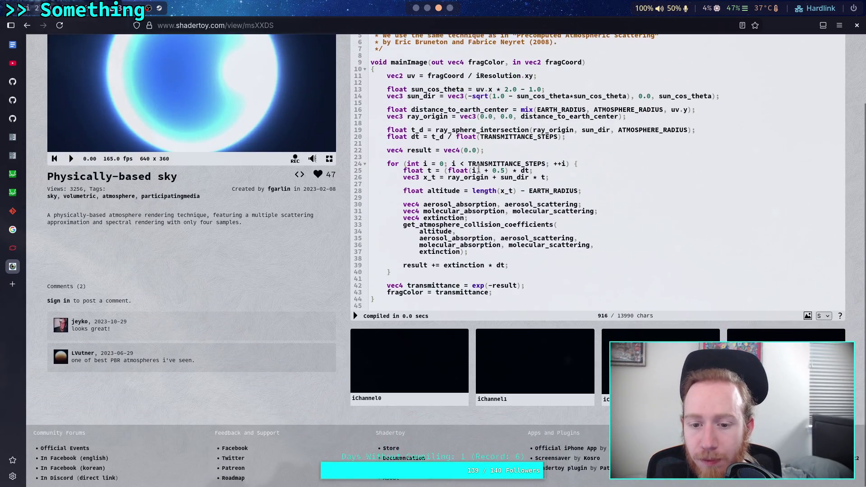
{"action": "scroll", "coordinate": [348, 216], "scroll_direction": "up", "scroll_amount": 2}
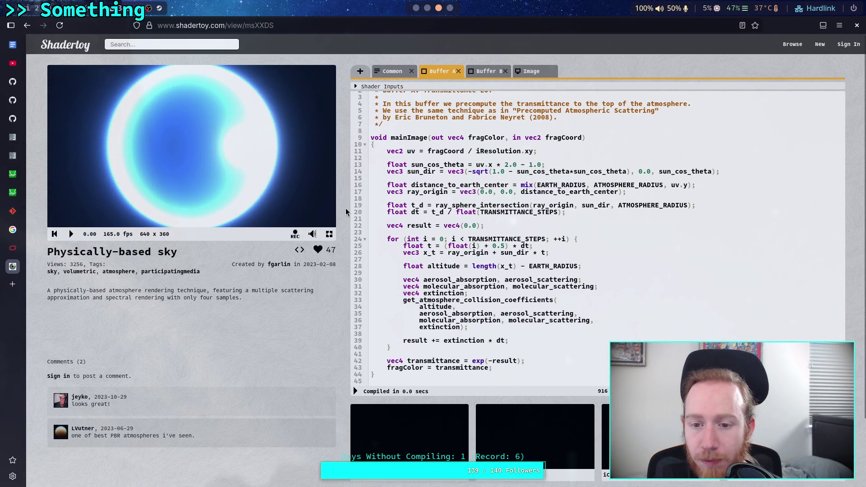
{"action": "scroll", "coordinate": [369, 198], "scroll_direction": "up", "scroll_amount": 1}
{"action": "scroll", "coordinate": [378, 194], "scroll_direction": "down", "scroll_amount": 1}
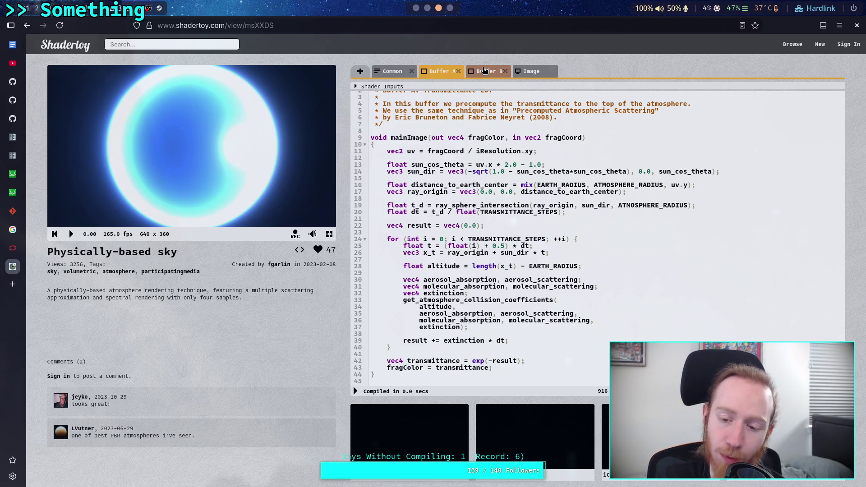
{"action": "left_click", "coordinate": [398, 426]}
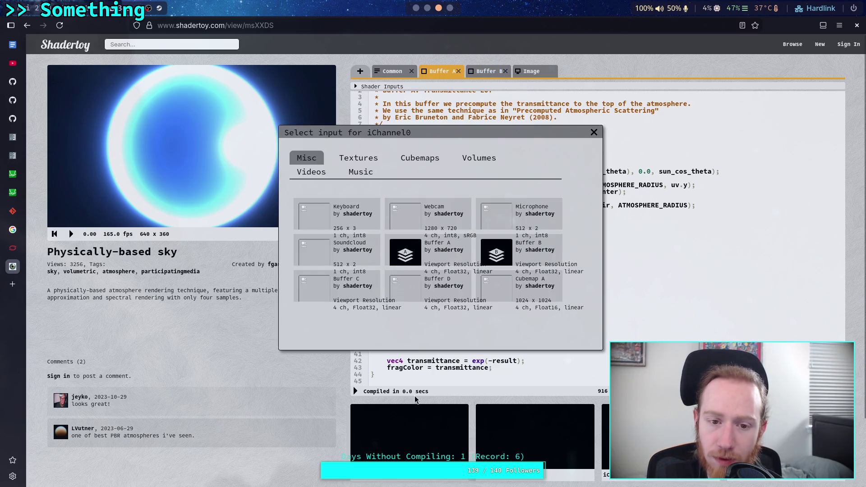
{"action": "left_click", "coordinate": [594, 132]}
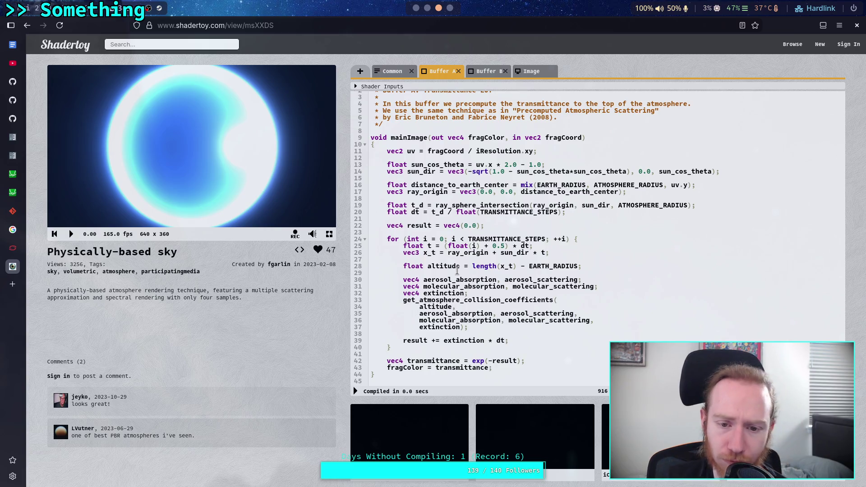
{"action": "scroll", "coordinate": [537, 233], "scroll_direction": "up", "scroll_amount": 1}
- Copy the Desert Dust aerosol constants, lines 112–115, from Shadertoy's Common code
{"action": "left_click", "coordinate": [392, 77]}
{"action": "scroll", "coordinate": [481, 250], "scroll_direction": "up", "scroll_amount": 15}
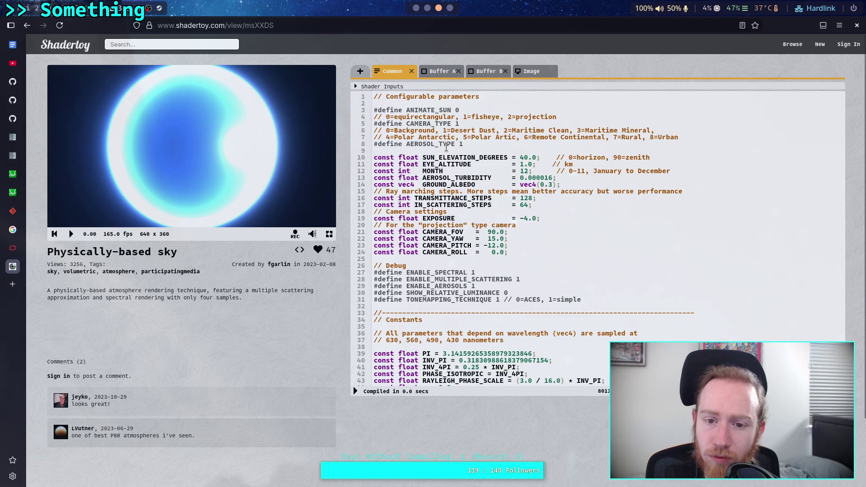
{"action": "scroll", "coordinate": [447, 147], "scroll_direction": "down", "scroll_amount": 15}
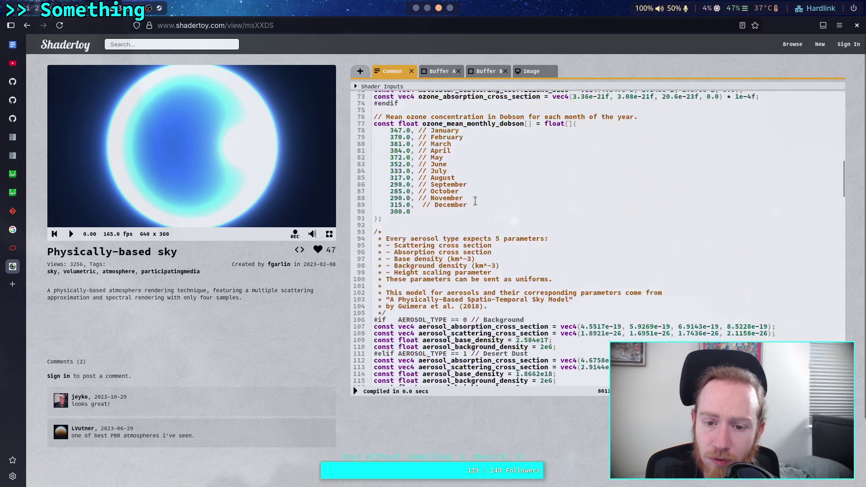
{"action": "scroll", "coordinate": [475, 202], "scroll_direction": "down", "scroll_amount": 2}
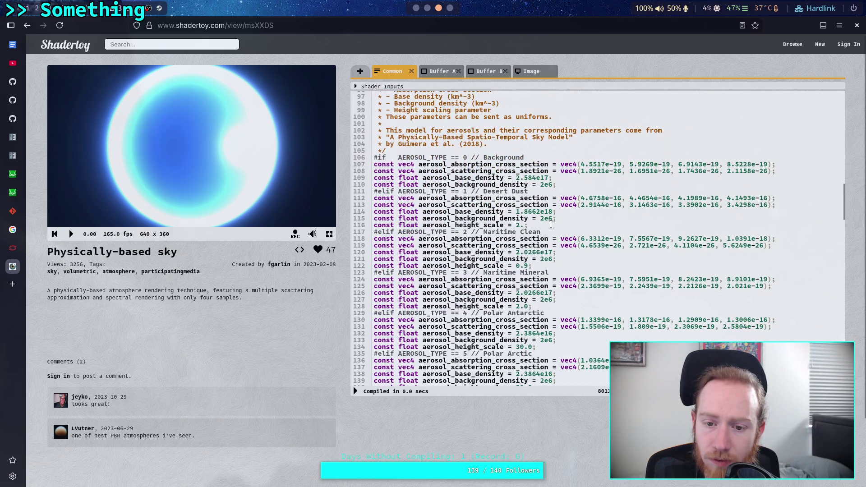
{"action": "left_click_drag", "start_coordinate": [558, 218], "coordinate": [346, 199]}
{"action": "right_click", "coordinate": [461, 198]}
{"action": "left_click", "coordinate": [494, 246]}
{"action": "key", "text": "super+1"}
{"action": "scroll", "coordinate": [361, 252], "scroll_direction": "down", "scroll_amount": 6}
- Replace the Desert Dust constants in common_inc.glsl with the copied Shadertoy lines and save
{"action": "scroll", "coordinate": [314, 225], "scroll_direction": "down", "scroll_amount": 15}
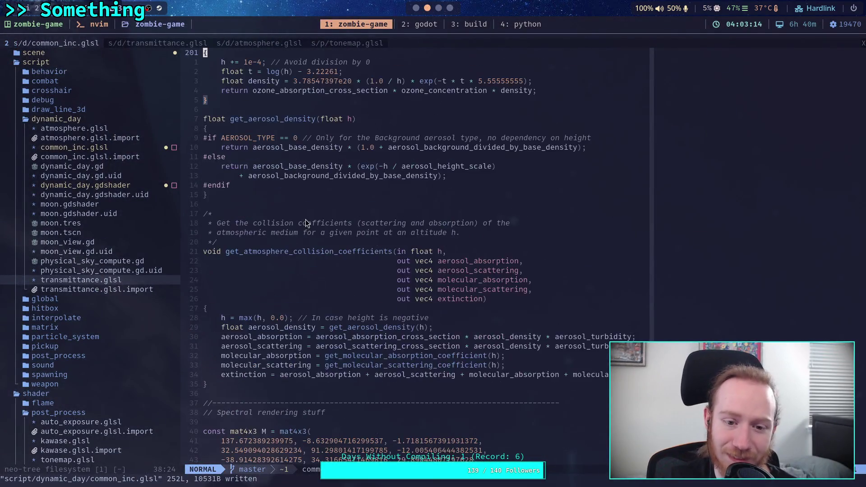
{"action": "scroll", "coordinate": [315, 226], "scroll_direction": "up", "scroll_amount": 20}
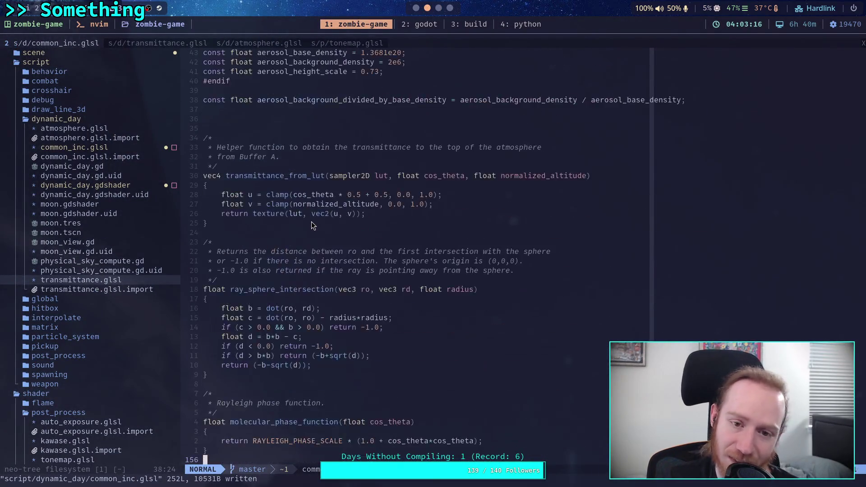
{"action": "scroll", "coordinate": [313, 225], "scroll_direction": "up", "scroll_amount": 5}
{"action": "scroll", "coordinate": [312, 225], "scroll_direction": "up", "scroll_amount": 5}
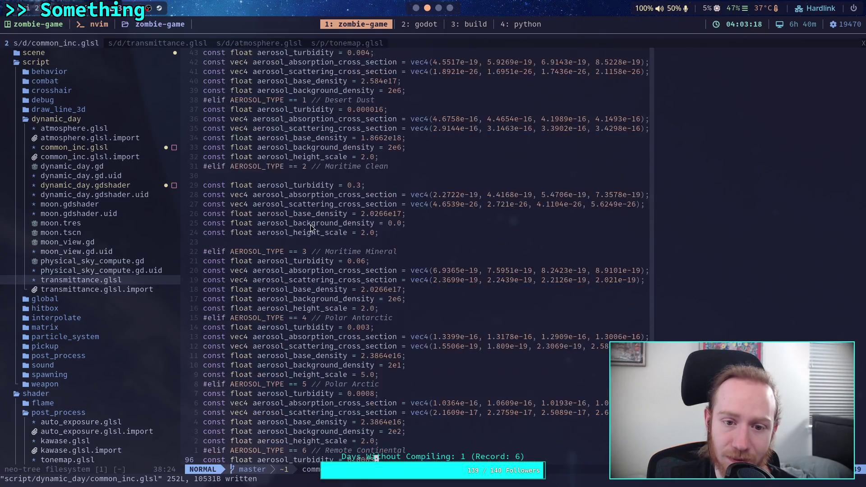
{"action": "left_click", "coordinate": [368, 224]}
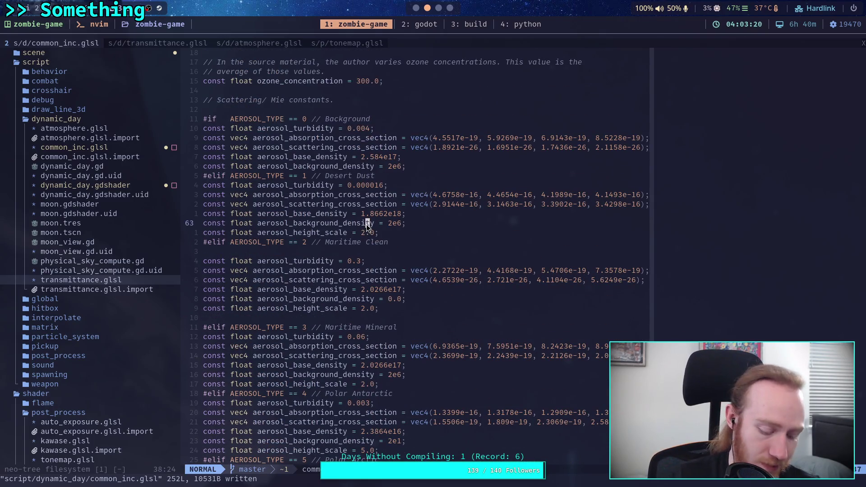
{"action": "key", "text": "shift+v"}
{"action": "key", "text": "k"}
{"action": "key", "text": "k"}
{"action": "key", "text": "k"}
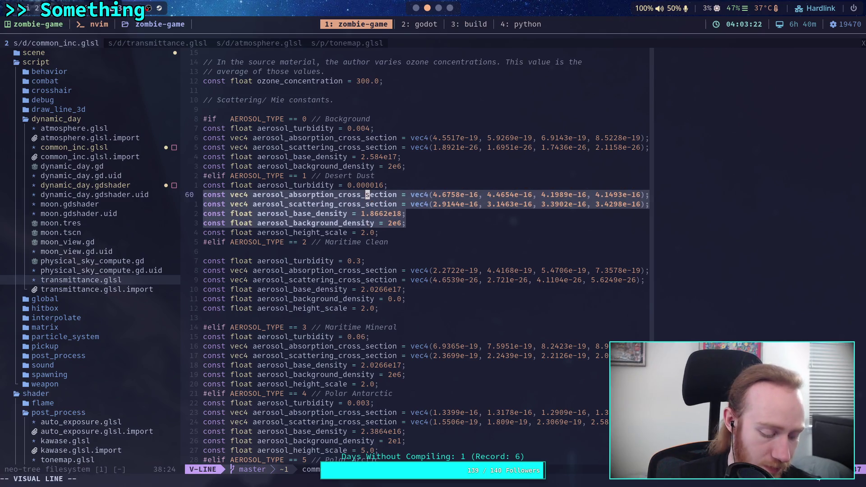
{"action": "key", "text": "d"}
{"action": "key", "text": "shift+o"}
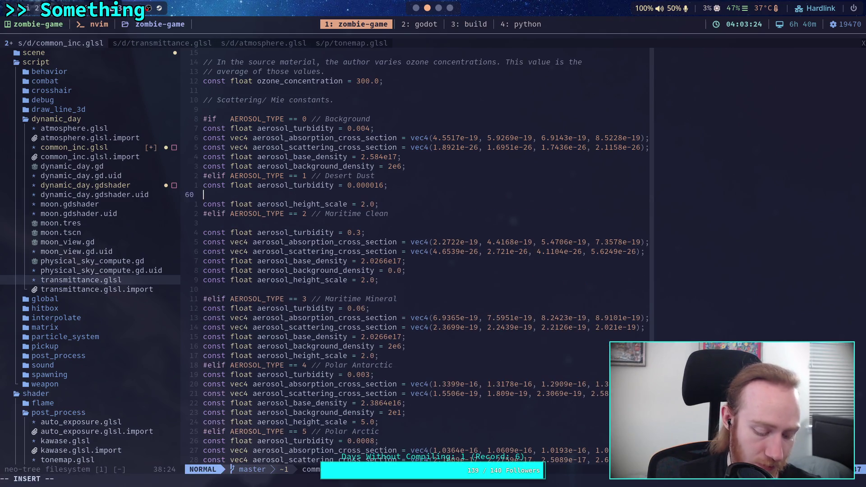
{"action": "key", "text": "ctrl+shift+v"}
{"action": "key", "text": "Escape"}
{"action": "type", "text": ":w"}
{"action": "key", "text": "Return"}
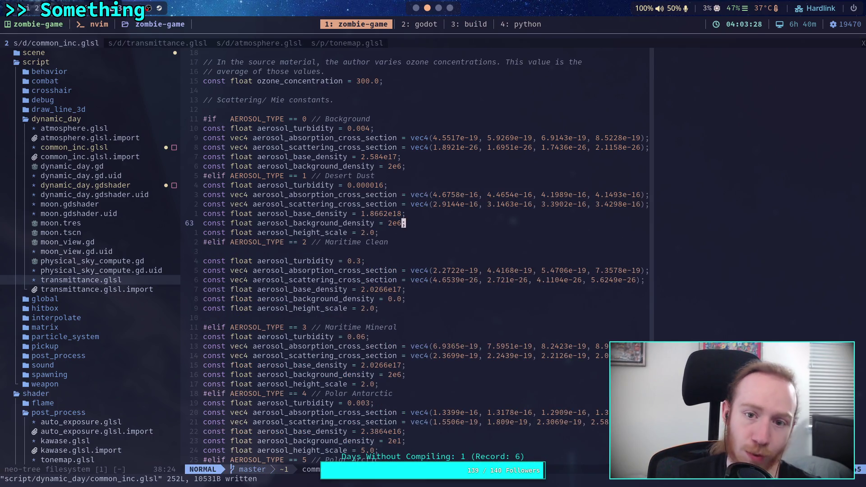
- Show the git diff in the build terminal
{"action": "key", "text": "super+3"}
{"action": "key", "text": "Up"}
{"action": "key", "text": "Down"}
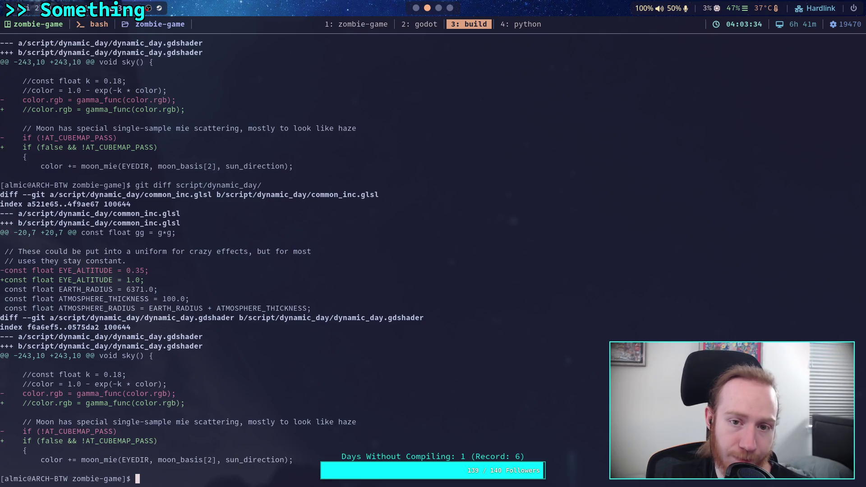
- Go back to common_inc.glsl in Neovim, then bring up the Godot world scene
{"action": "left_click", "coordinate": [352, 27]}
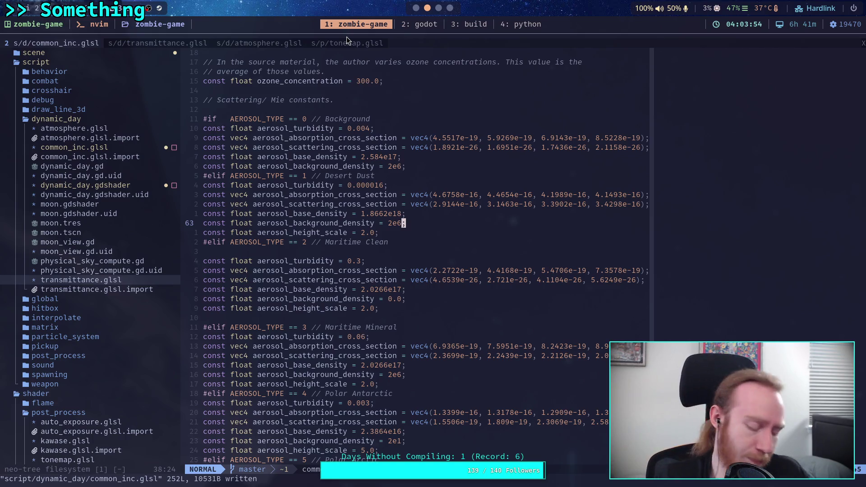
{"action": "key", "text": "super+2"}
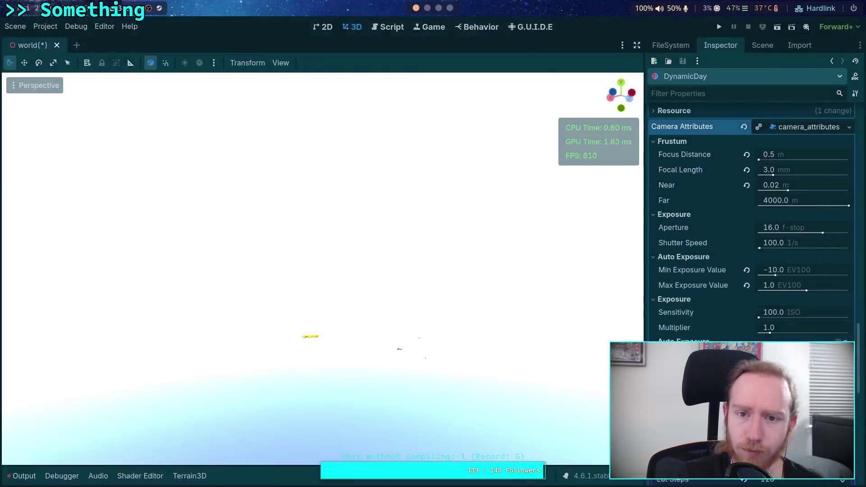
- Collapse the Sky shader material's properties in the Inspector
{"action": "scroll", "coordinate": [706, 218], "scroll_direction": "down", "scroll_amount": 5}
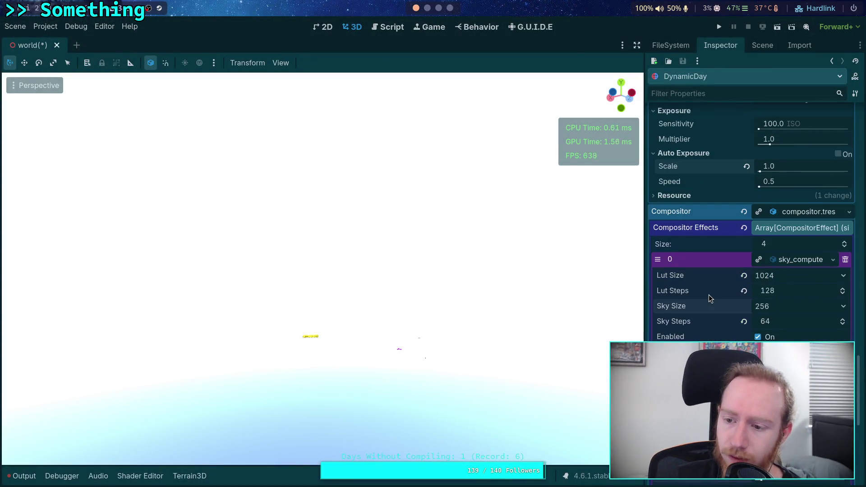
{"action": "scroll", "coordinate": [708, 300], "scroll_direction": "up", "scroll_amount": 10}
{"action": "scroll", "coordinate": [707, 289], "scroll_direction": "up", "scroll_amount": 10}
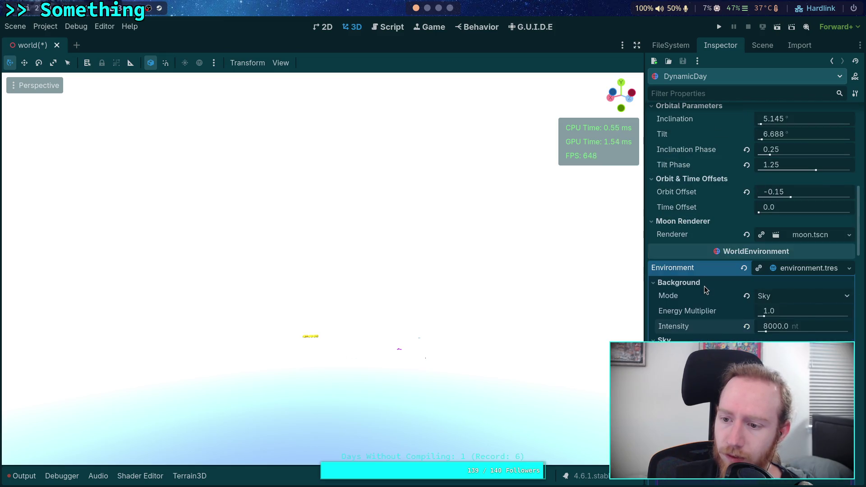
{"action": "scroll", "coordinate": [722, 323], "scroll_direction": "down", "scroll_amount": 2}
{"action": "scroll", "coordinate": [787, 207], "scroll_direction": "down", "scroll_amount": 4}
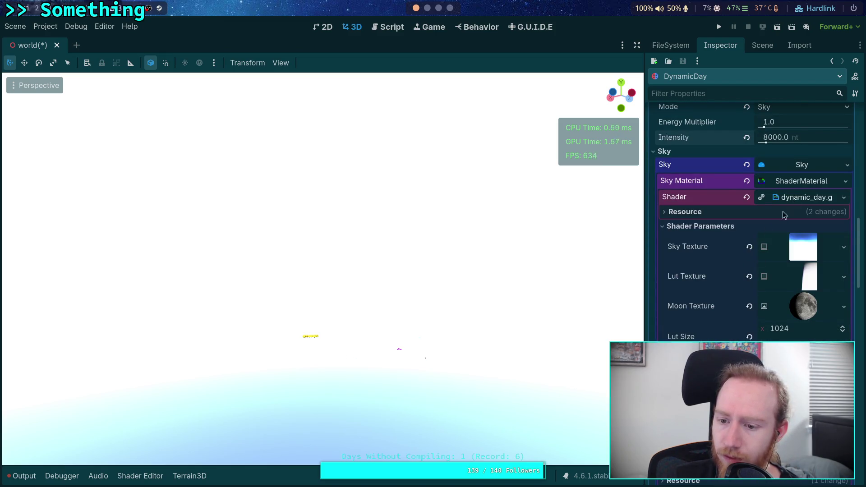
{"action": "left_click", "coordinate": [779, 200]}
{"action": "left_click", "coordinate": [797, 182]}
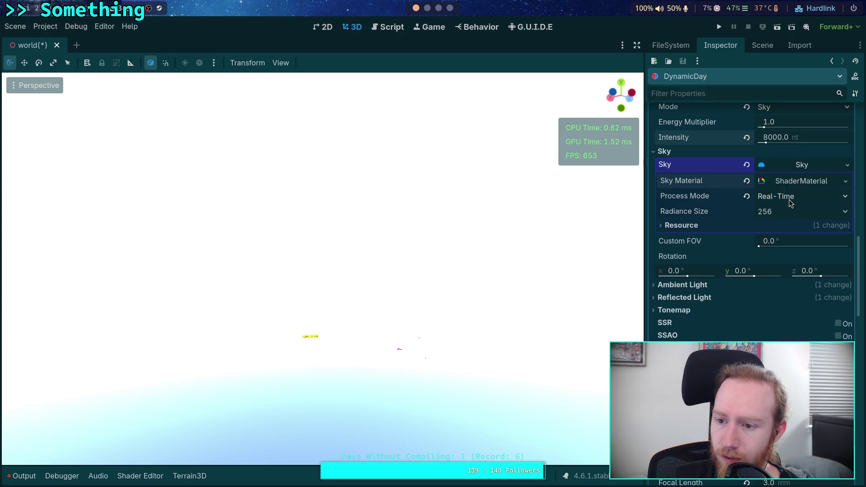
- Lower Background Intensity from 8000 to 466.8 nt
{"action": "scroll", "coordinate": [739, 199], "scroll_direction": "up", "scroll_amount": 6}
{"action": "scroll", "coordinate": [737, 302], "scroll_direction": "down", "scroll_amount": 4}
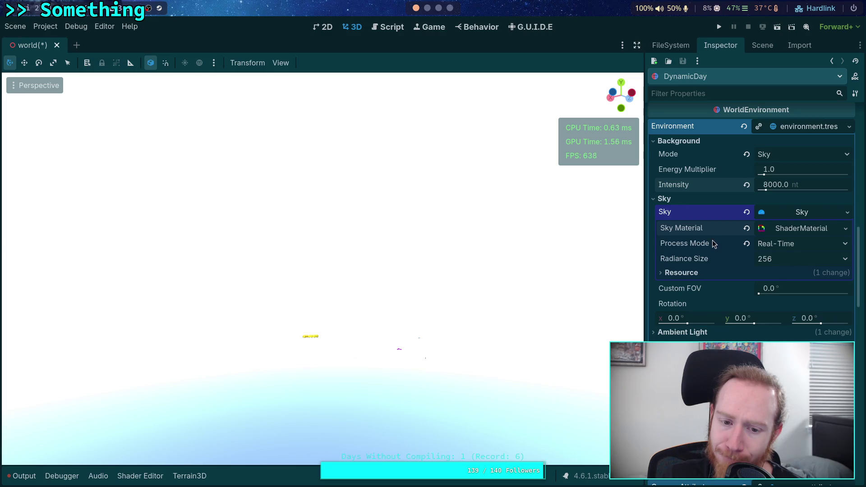
{"action": "left_click_drag", "start_coordinate": [559, 279], "coordinate": [561, 236]}
{"action": "left_click_drag", "start_coordinate": [807, 186], "coordinate": [760, 189]}
{"action": "left_click", "coordinate": [773, 185]}
{"action": "key", "text": "Return"}
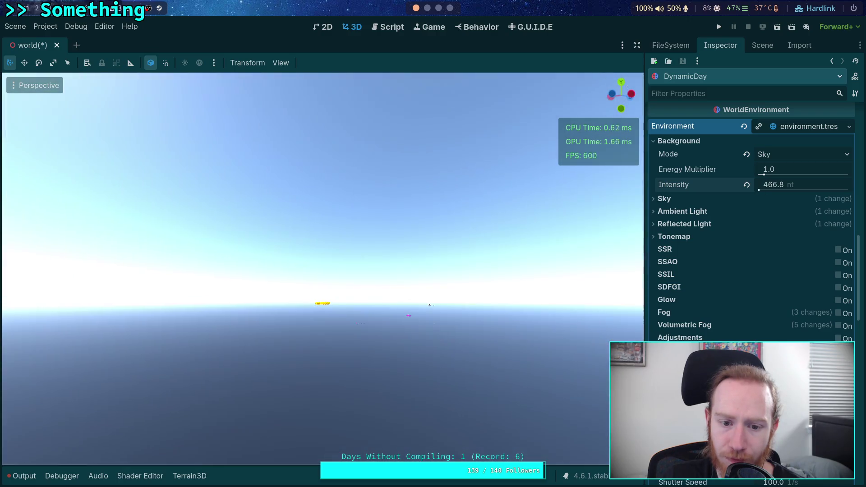
- Revert the Camera Attributes Auto Exposure Scale to its default 0.4
{"action": "scroll", "coordinate": [707, 312], "scroll_direction": "down", "scroll_amount": 5}
{"action": "scroll", "coordinate": [707, 312], "scroll_direction": "down", "scroll_amount": 15}
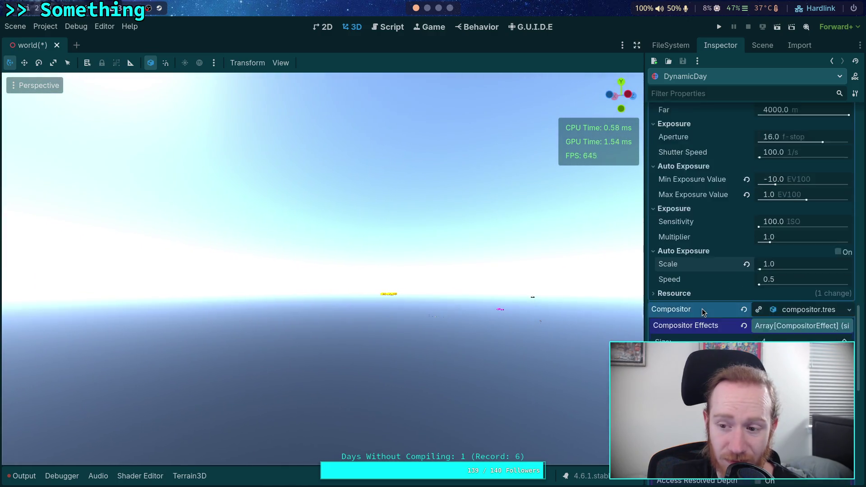
{"action": "scroll", "coordinate": [693, 312], "scroll_direction": "down", "scroll_amount": 1}
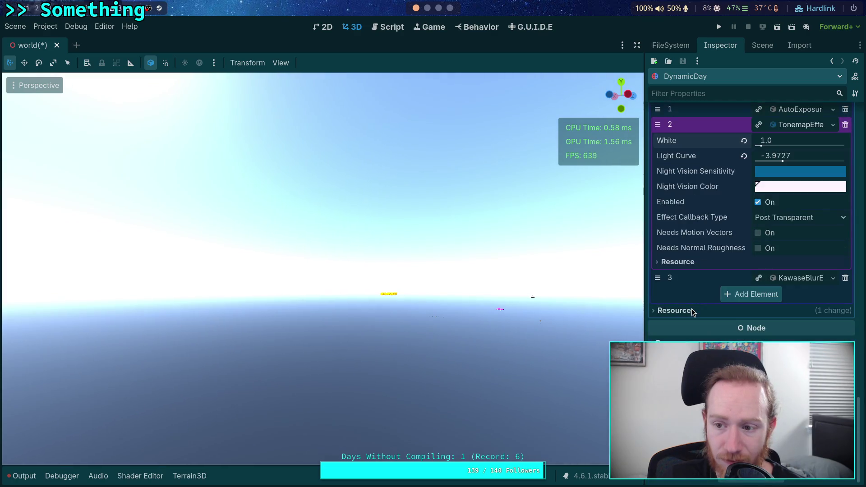
{"action": "scroll", "coordinate": [693, 312], "scroll_direction": "up", "scroll_amount": 2}
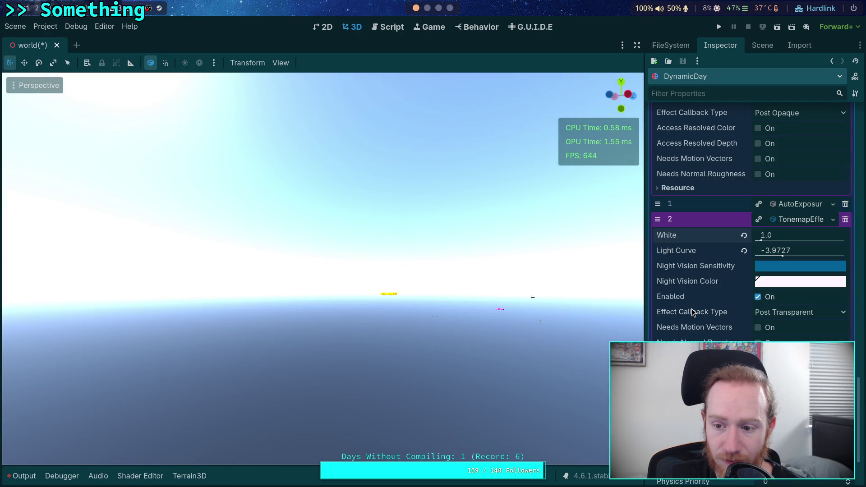
{"action": "scroll", "coordinate": [693, 313], "scroll_direction": "up", "scroll_amount": 10}
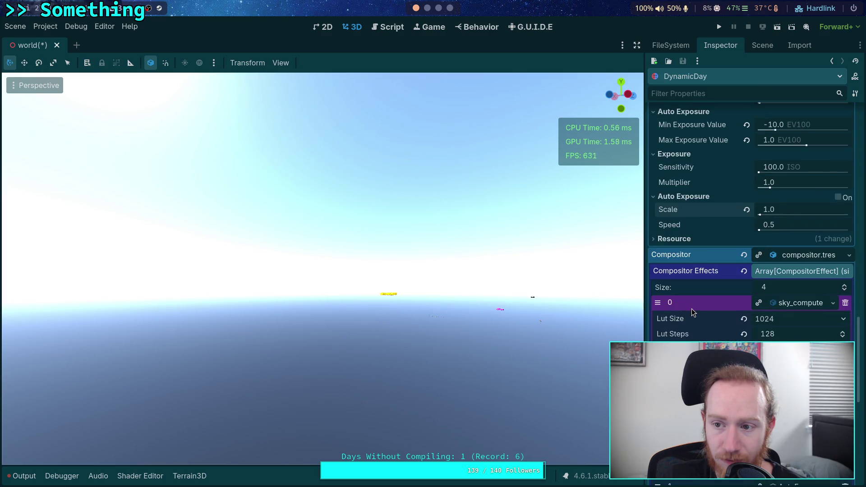
{"action": "scroll", "coordinate": [693, 312], "scroll_direction": "up", "scroll_amount": 10}
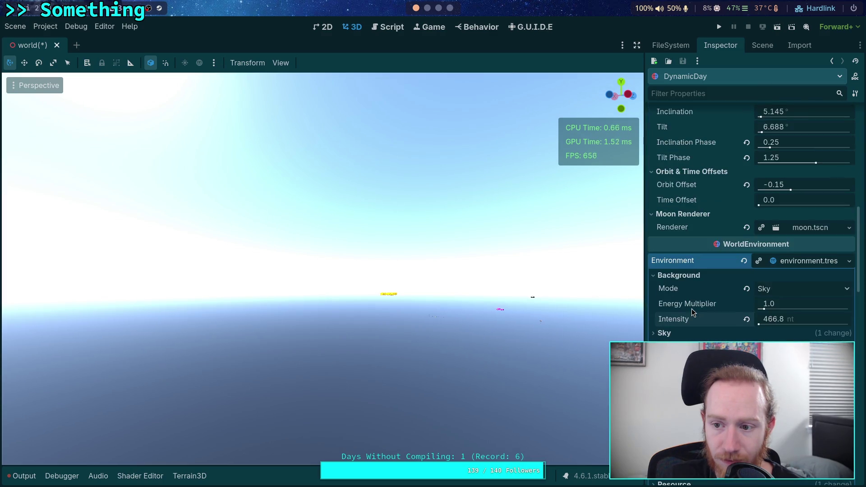
{"action": "scroll", "coordinate": [693, 312], "scroll_direction": "down", "scroll_amount": 4}
{"action": "scroll", "coordinate": [693, 313], "scroll_direction": "down", "scroll_amount": 1}
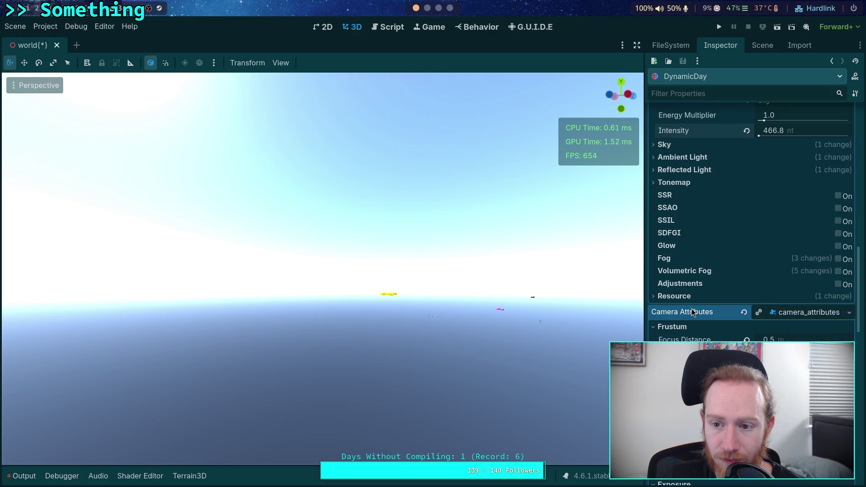
{"action": "scroll", "coordinate": [693, 312], "scroll_direction": "down", "scroll_amount": 4}
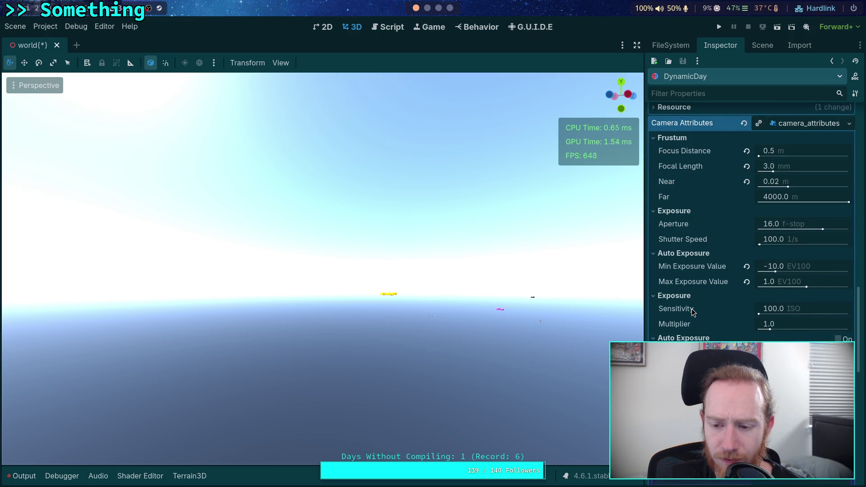
{"action": "scroll", "coordinate": [693, 313], "scroll_direction": "down", "scroll_amount": 1}
{"action": "left_click", "coordinate": [745, 303]}
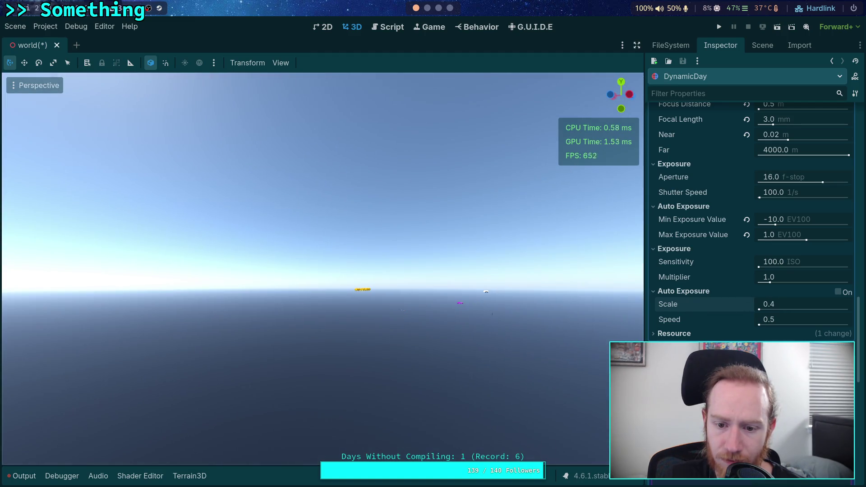
- Try a higher tonemap White value, then set White back to 1.0
{"action": "left_click_drag", "start_coordinate": [503, 294], "coordinate": [503, 294]}
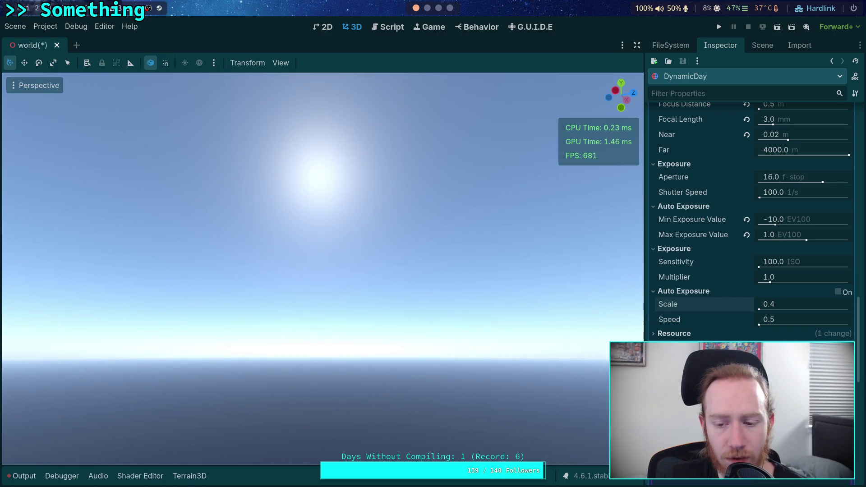
{"action": "scroll", "coordinate": [749, 216], "scroll_direction": "down", "scroll_amount": 8}
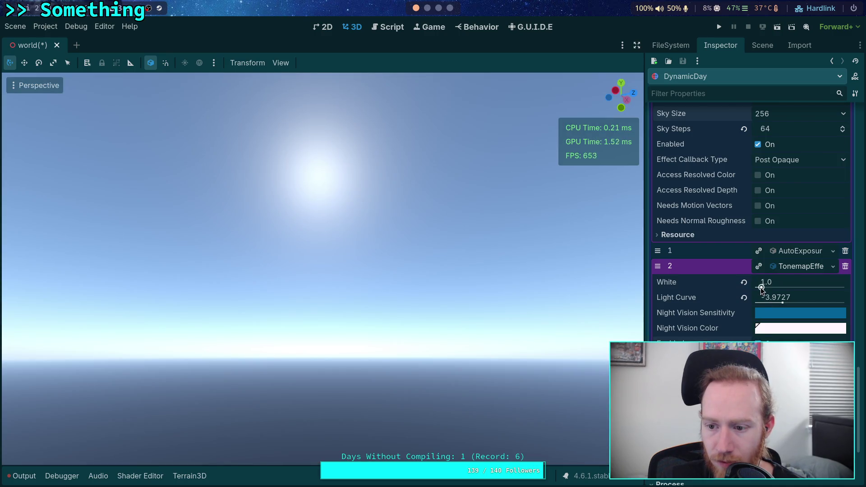
{"action": "left_click_drag", "start_coordinate": [766, 283], "coordinate": [781, 283]}
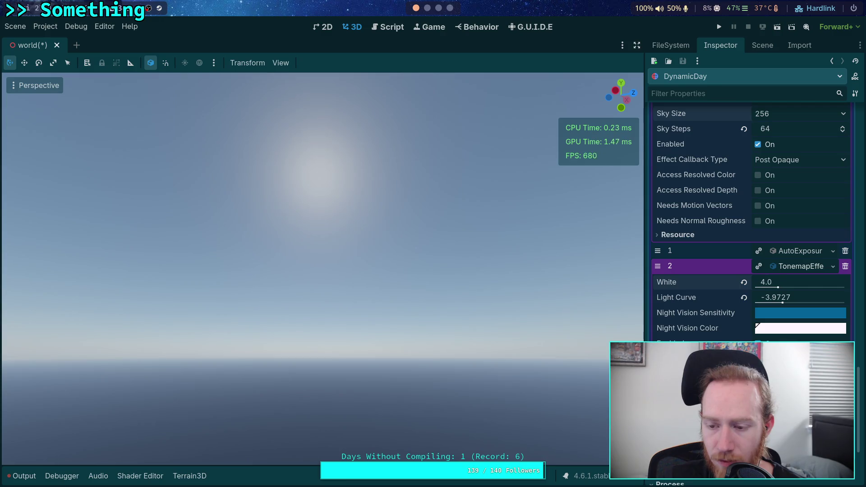
{"action": "left_click", "coordinate": [744, 282]}
{"action": "left_click", "coordinate": [767, 283]}
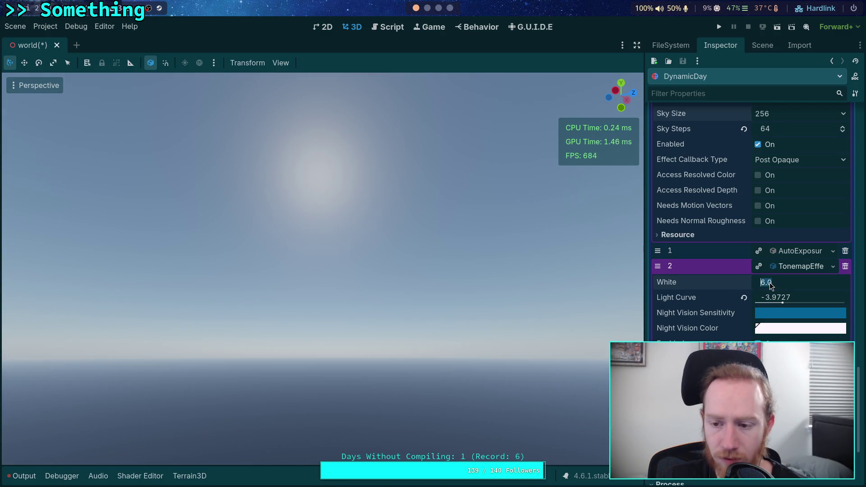
{"action": "type", "text": "1"}
{"action": "key", "text": "Return"}
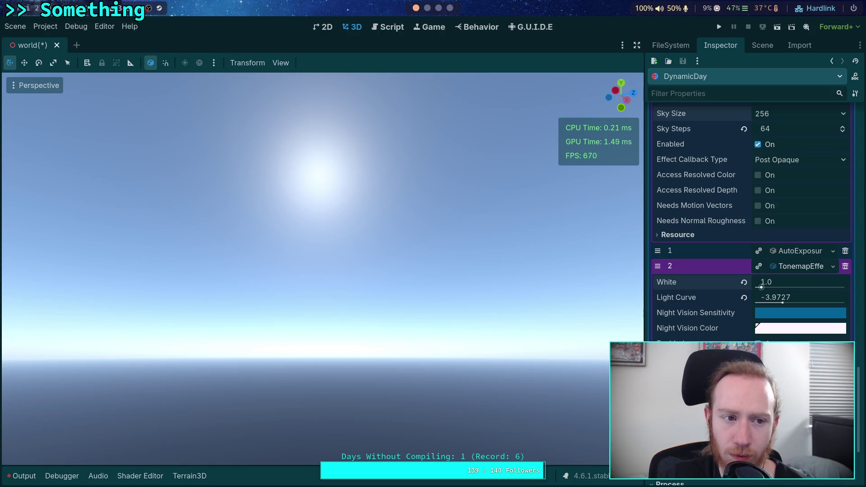
{"action": "left_click_drag", "start_coordinate": [445, 305], "coordinate": [459, 253]}
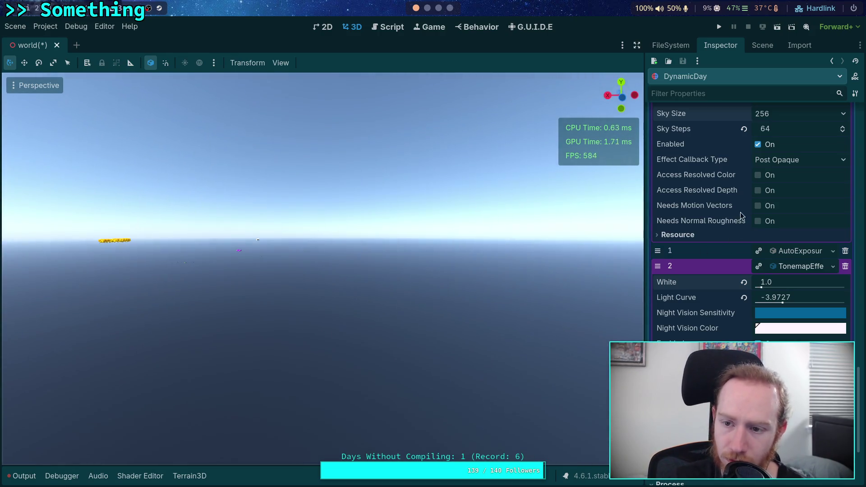
{"action": "scroll", "coordinate": [740, 219], "scroll_direction": "up", "scroll_amount": 20}
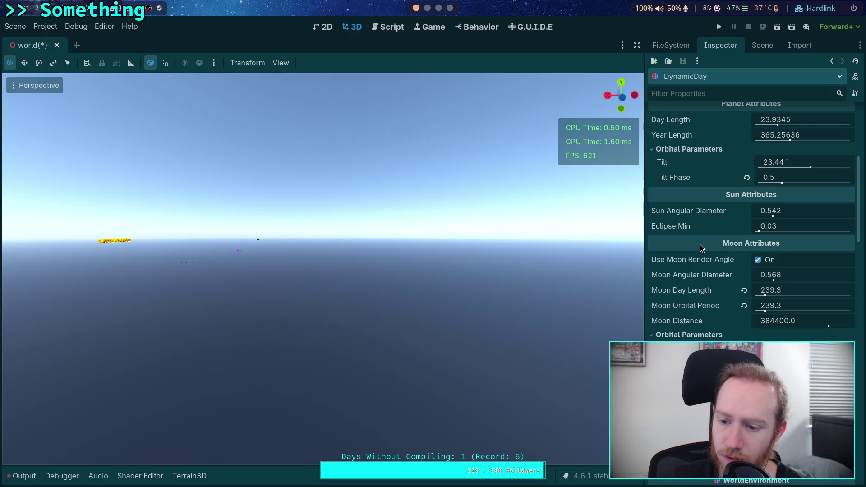
{"action": "scroll", "coordinate": [701, 244], "scroll_direction": "down", "scroll_amount": 5}
- Try Background Intensity values of 1, 2, 5 and 100 nt
{"action": "left_click", "coordinate": [773, 272]}
{"action": "type", "text": "1"}
{"action": "key", "text": "Return"}
{"action": "left_click", "coordinate": [773, 272]}
{"action": "type", "text": "2"}
{"action": "key", "text": "Return"}
{"action": "left_click", "coordinate": [772, 272]}
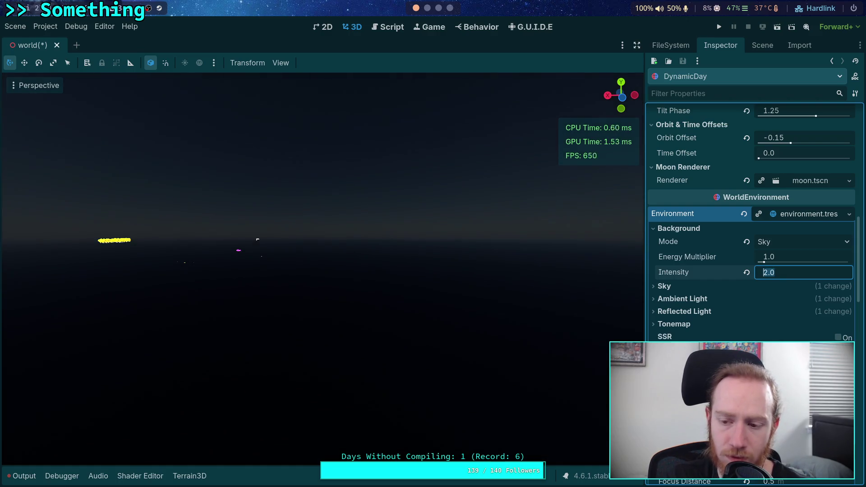
{"action": "key", "text": "Return"}
{"action": "type", "text": "5"}
{"action": "key", "text": "Return"}
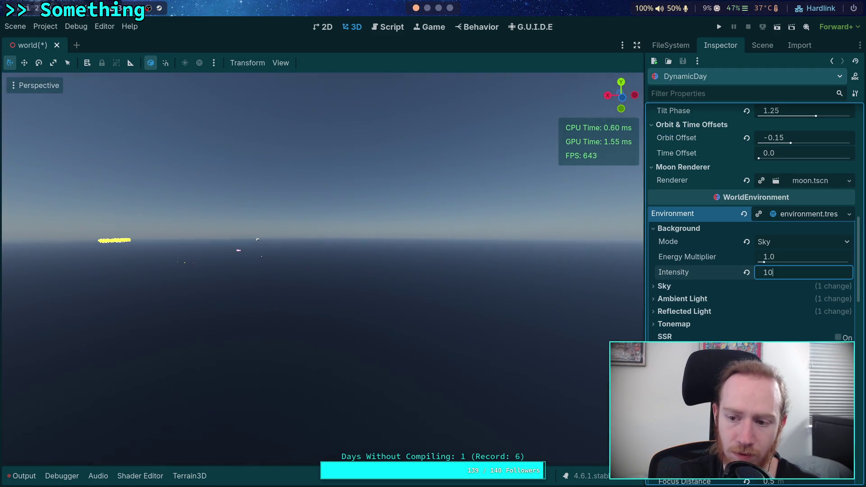
{"action": "key", "text": "Return"}
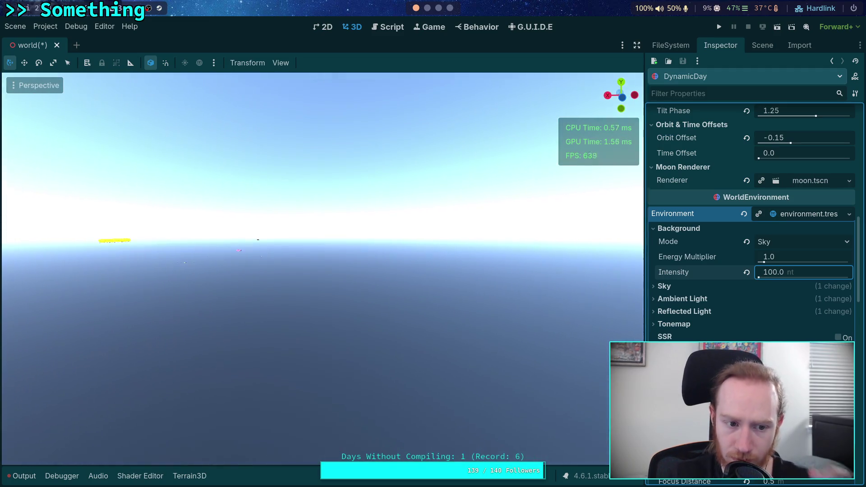
- Push intensity to about 3600 and 30000 nt, settle at 1500 nt, and show the Scene tree
{"action": "mouse_move", "coordinate": [538, 276]}
{"action": "left_mouse_down"}
{"action": "mouse_move", "coordinate": [519, 271]}
{"action": "mouse_move", "coordinate": [555, 260]}
{"action": "mouse_move", "coordinate": [518, 274]}
{"action": "left_mouse_up"}
{"action": "scroll", "coordinate": [322, 269], "scroll_direction": "up", "scroll_amount": 3}
{"action": "key", "text": "w"}
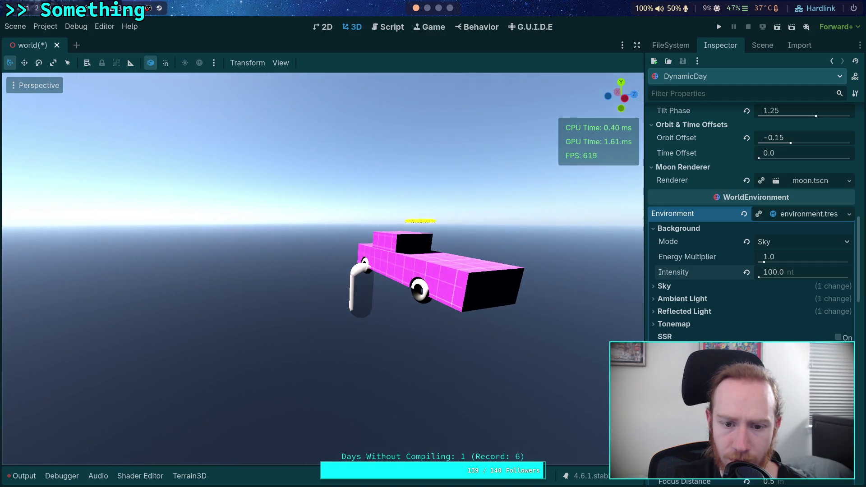
{"action": "key", "text": "w"}
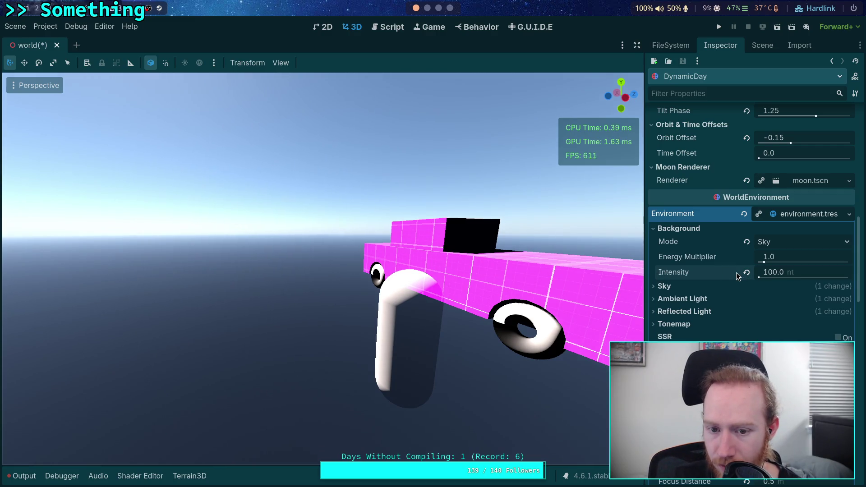
{"action": "left_click_drag", "start_coordinate": [760, 278], "coordinate": [764, 278]}
{"action": "left_click", "coordinate": [781, 275]}
{"action": "type", "text": "30000"}
{"action": "key", "text": "Return"}
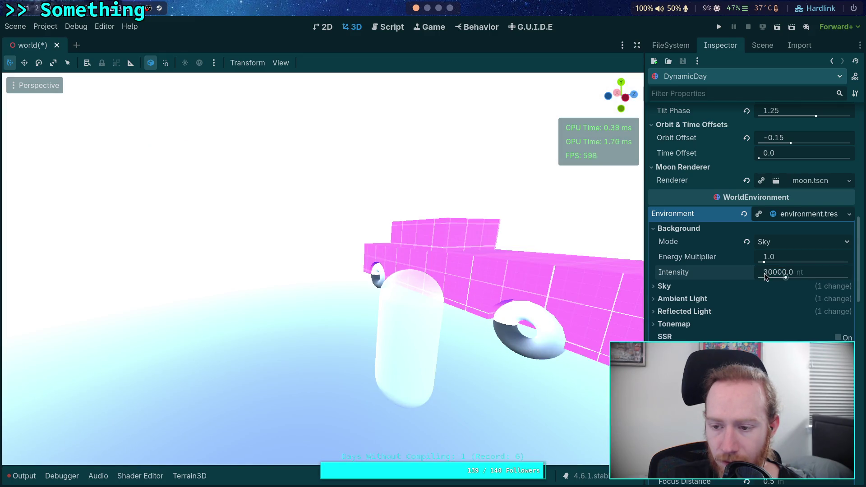
{"action": "left_click_drag", "start_coordinate": [786, 279], "coordinate": [761, 280]}
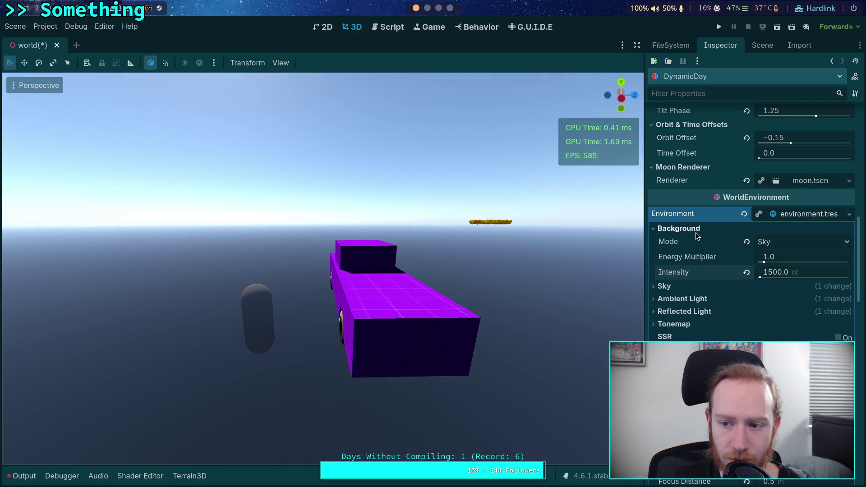
{"action": "scroll", "coordinate": [694, 234], "scroll_direction": "up", "scroll_amount": 10}
{"action": "left_click", "coordinate": [758, 46]}
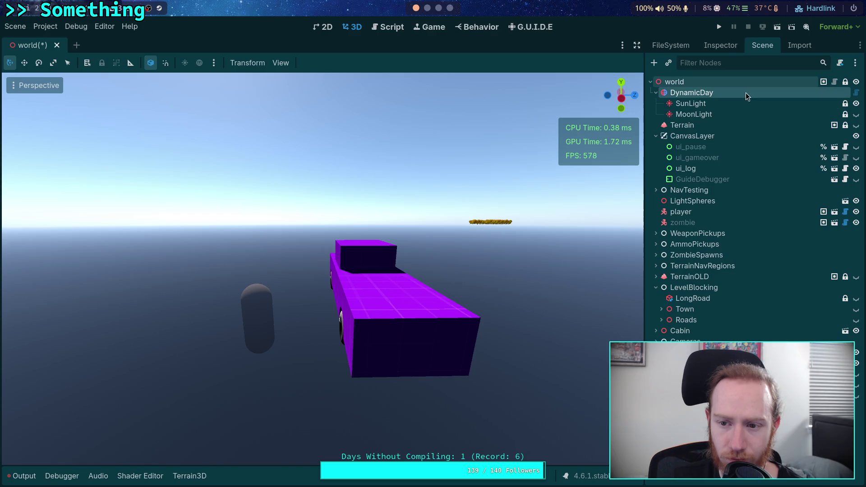
- Make the Terrain node visible and reselect DynamicDay
{"action": "left_click", "coordinate": [857, 125]}
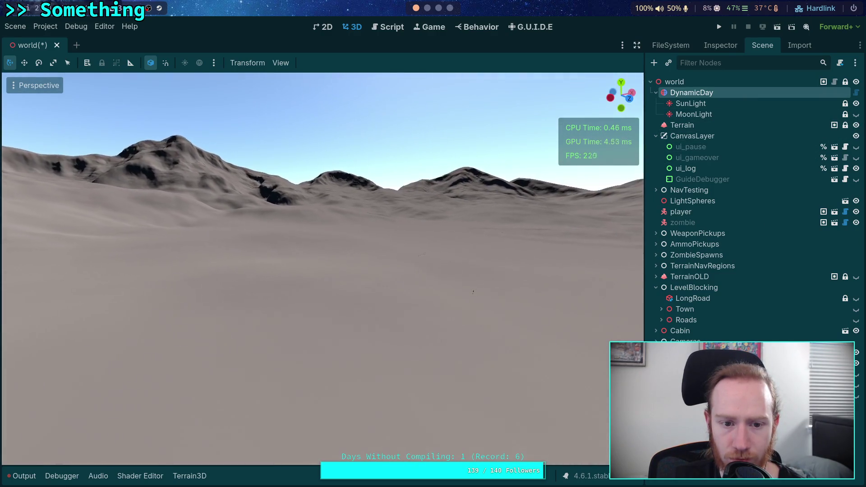
{"action": "scroll", "coordinate": [323, 268], "scroll_direction": "up", "scroll_amount": 5}
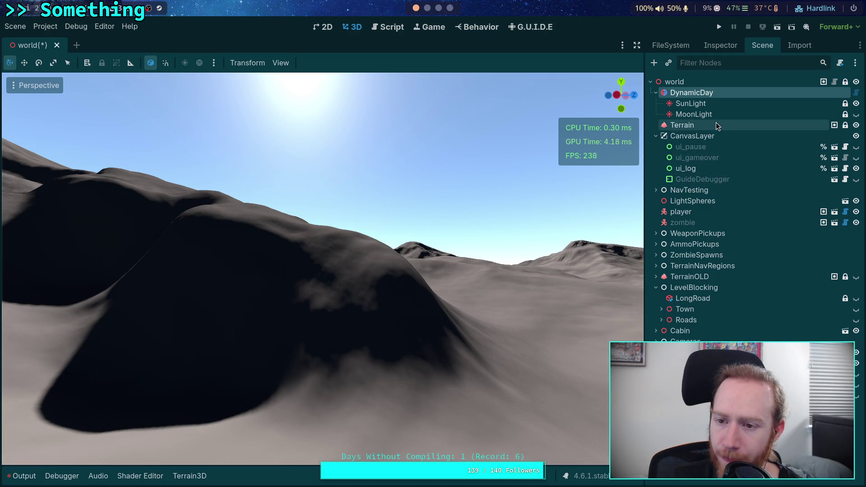
{"action": "left_click", "coordinate": [717, 45]}
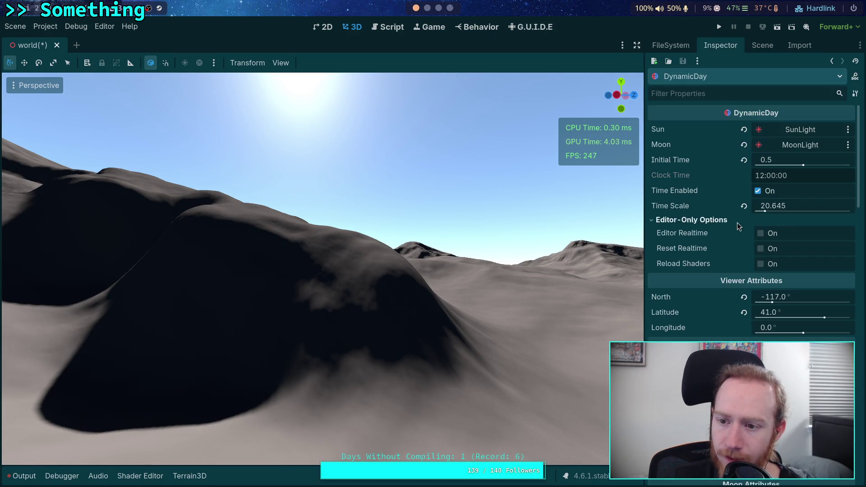
- Raise Background Intensity to about 4515 nt, then to 5000 nt
{"action": "scroll", "coordinate": [730, 234], "scroll_direction": "down", "scroll_amount": 10}
{"action": "left_click_drag", "start_coordinate": [765, 236], "coordinate": [772, 237]}
{"action": "key", "text": "Delete"}
{"action": "type", "text": "4"}
{"action": "key", "text": "Return"}
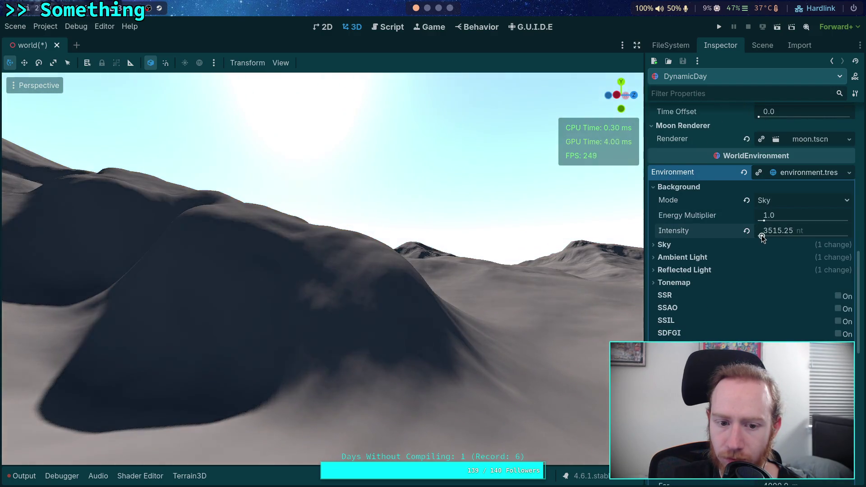
{"action": "left_click", "coordinate": [774, 232]}
{"action": "type", "text": "5000"}
{"action": "key", "text": "Return"}
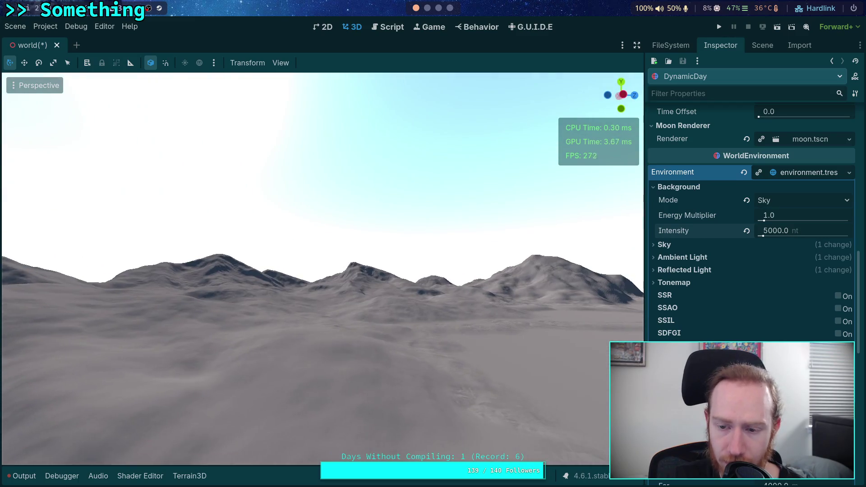
{"action": "scroll", "coordinate": [731, 313], "scroll_direction": "down", "scroll_amount": 10}
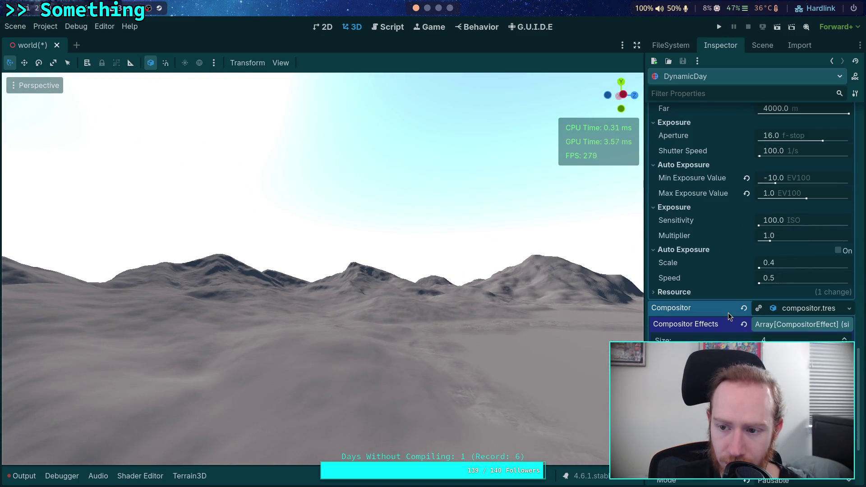
- Expand the TonemapEffect entry under Compositor Effects
{"action": "scroll", "coordinate": [736, 337], "scroll_direction": "down", "scroll_amount": 3}
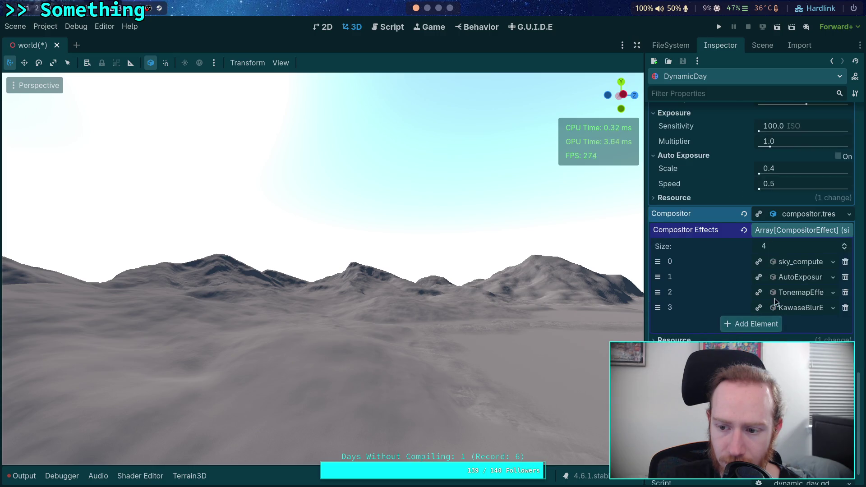
{"action": "left_click", "coordinate": [802, 265]}
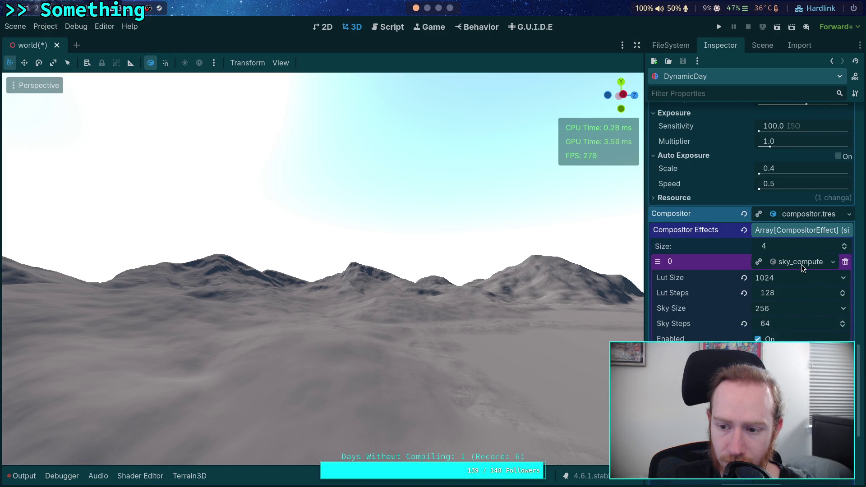
{"action": "left_click", "coordinate": [801, 264]}
{"action": "left_click", "coordinate": [804, 294]}
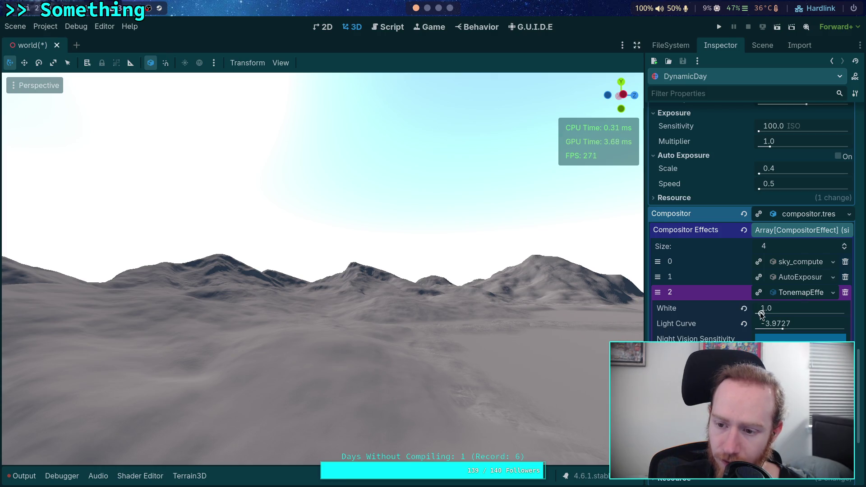
- Drop the sky Energy Multiplier to 0.2, then revert it to 1.0
{"action": "left_click_drag", "start_coordinate": [618, 297], "coordinate": [388, 301]}
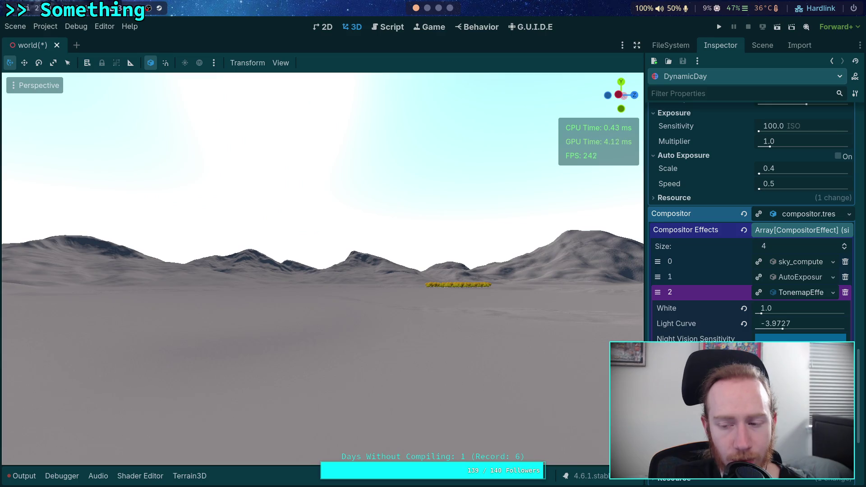
{"action": "scroll", "coordinate": [732, 284], "scroll_direction": "up", "scroll_amount": 6}
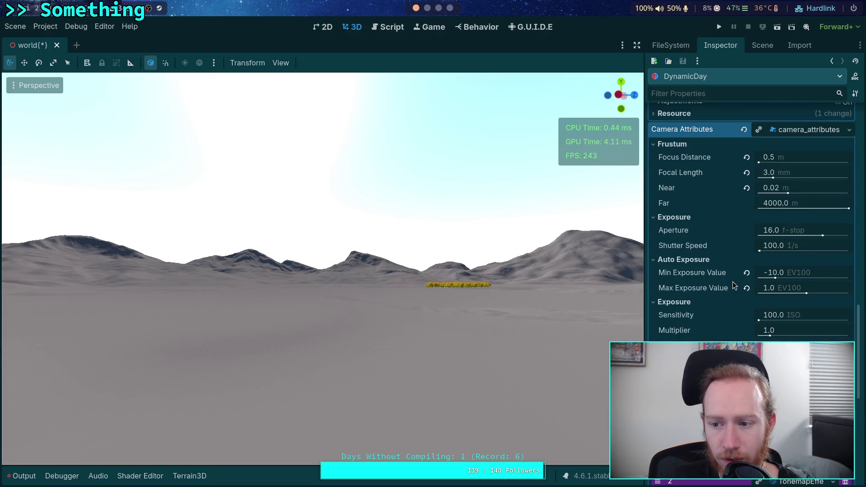
{"action": "scroll", "coordinate": [733, 284], "scroll_direction": "up", "scroll_amount": 5}
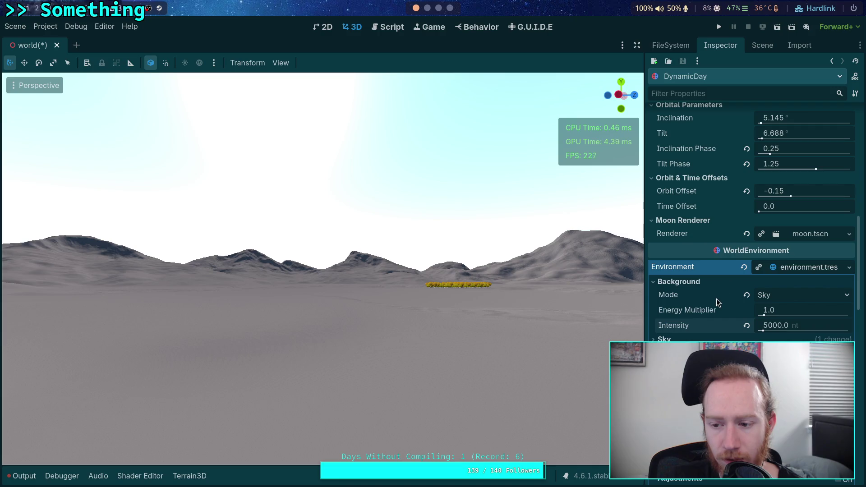
{"action": "left_click_drag", "start_coordinate": [782, 314], "coordinate": [769, 314]}
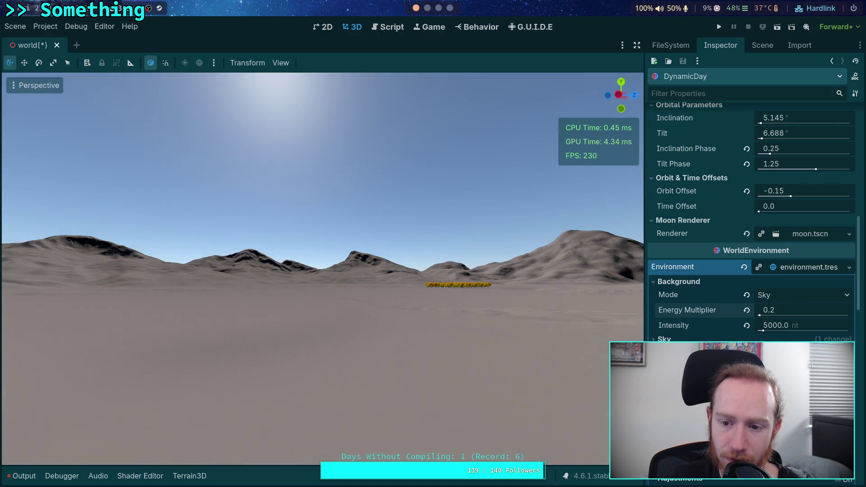
{"action": "left_click", "coordinate": [747, 311]}
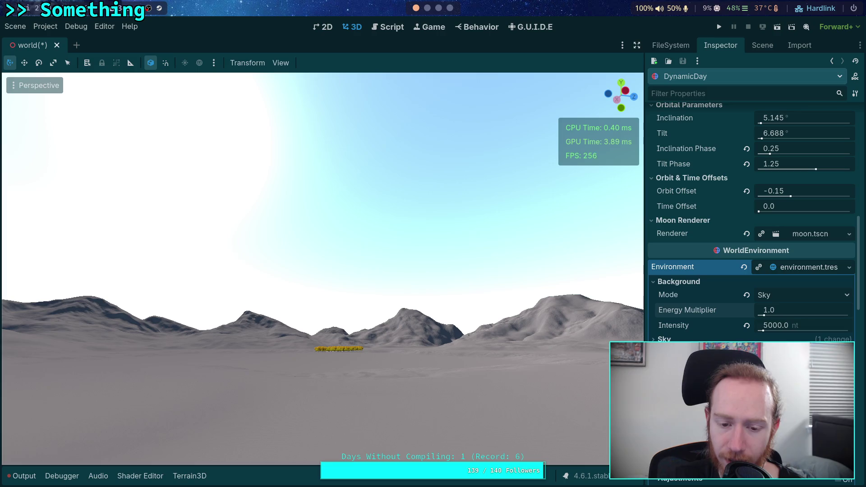
- Try a higher tonemap White, then revert it to the default 6.0
{"action": "scroll", "coordinate": [752, 217], "scroll_direction": "down", "scroll_amount": 10}
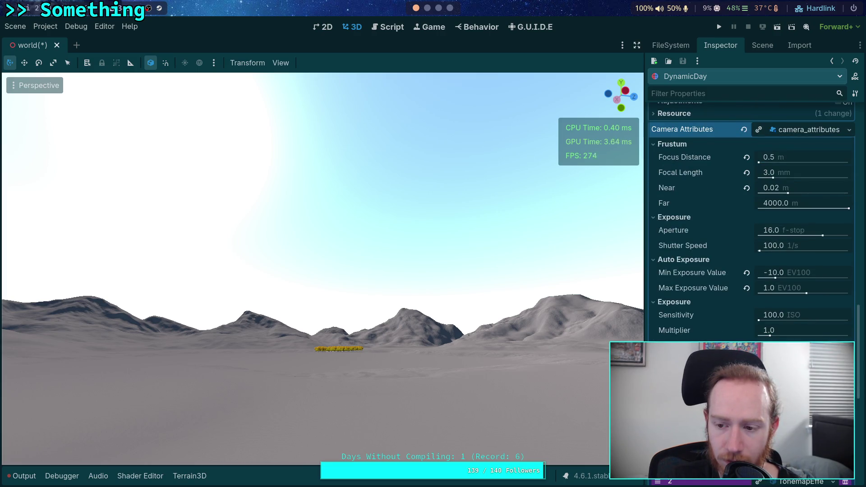
{"action": "scroll", "coordinate": [752, 217], "scroll_direction": "down", "scroll_amount": 10}
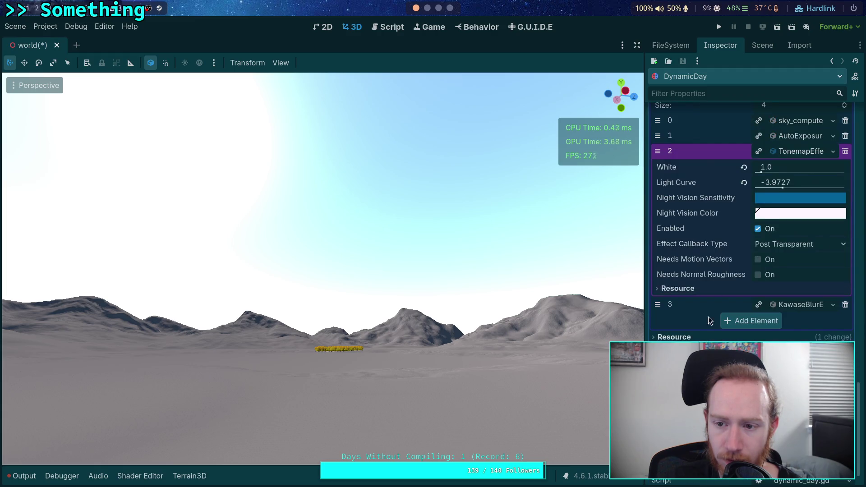
{"action": "left_click_drag", "start_coordinate": [769, 173], "coordinate": [781, 177]}
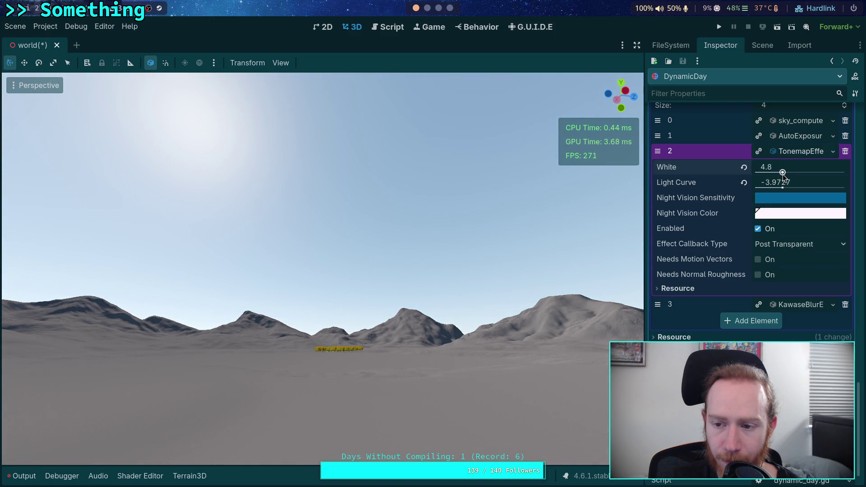
{"action": "left_click", "coordinate": [744, 168]}
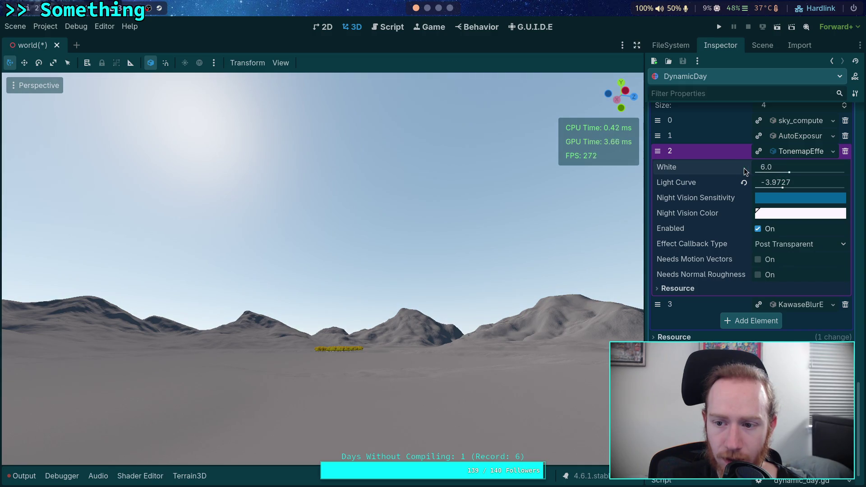
{"action": "mouse_move", "coordinate": [727, 263]}
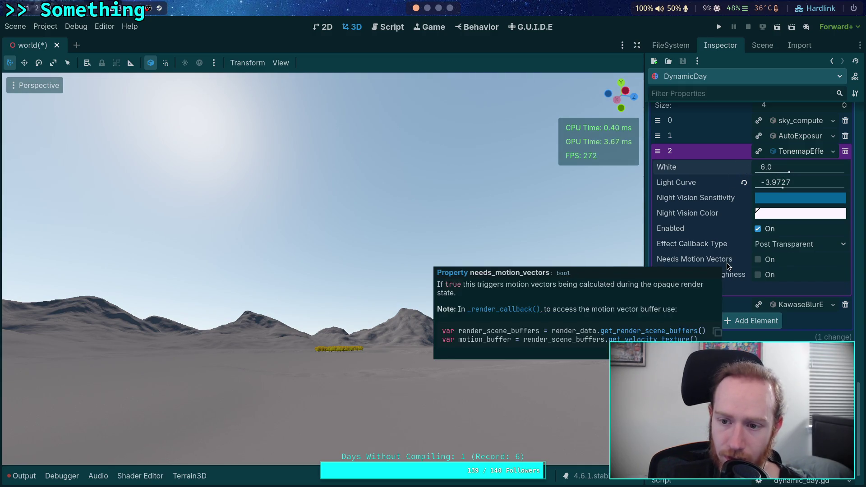
{"action": "scroll", "coordinate": [722, 307], "scroll_direction": "up", "scroll_amount": 10}
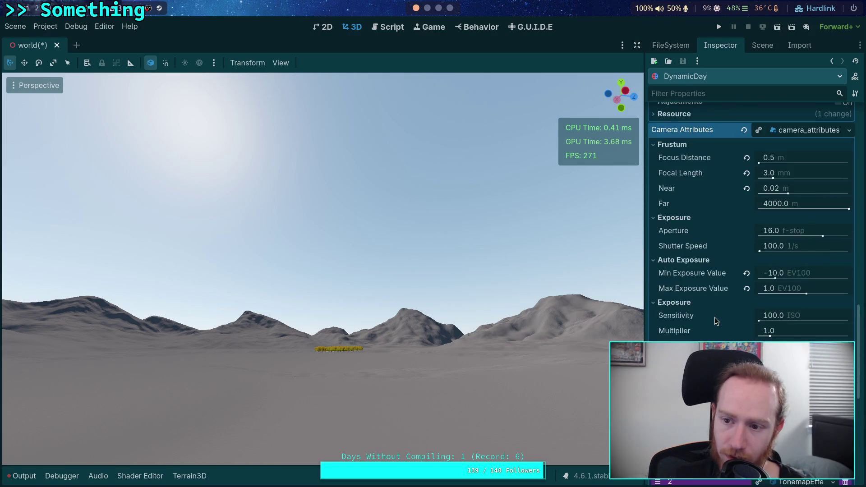
{"action": "scroll", "coordinate": [708, 322], "scroll_direction": "up", "scroll_amount": 5}
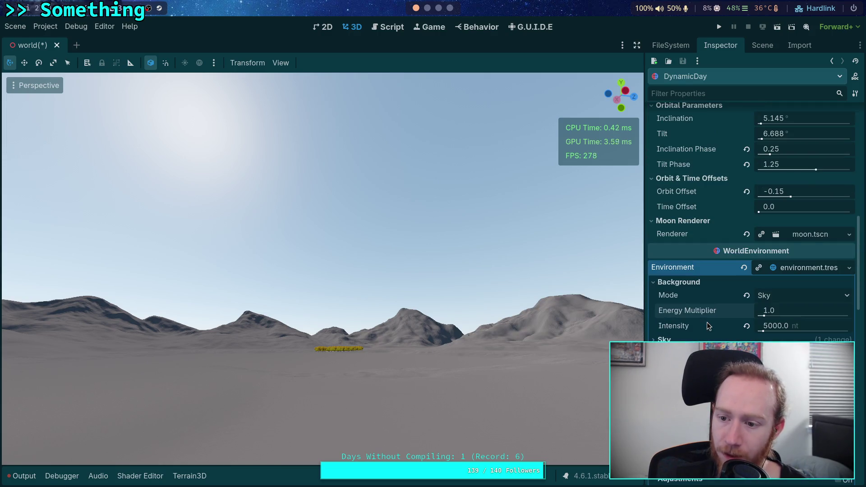
- Expand Ambient Light, revert Background Intensity to 30000, then set it to 1.0
{"action": "scroll", "coordinate": [688, 325], "scroll_direction": "down", "scroll_amount": 2}
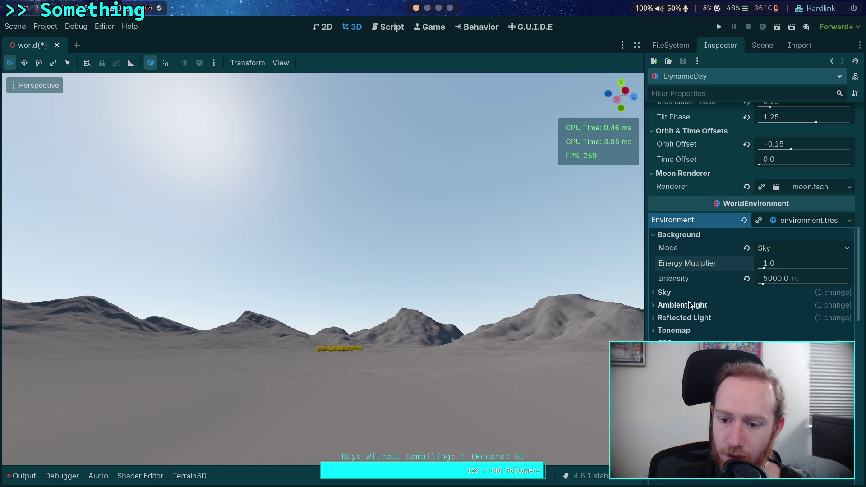
{"action": "left_click", "coordinate": [685, 304]}
{"action": "scroll", "coordinate": [691, 302], "scroll_direction": "down", "scroll_amount": 2}
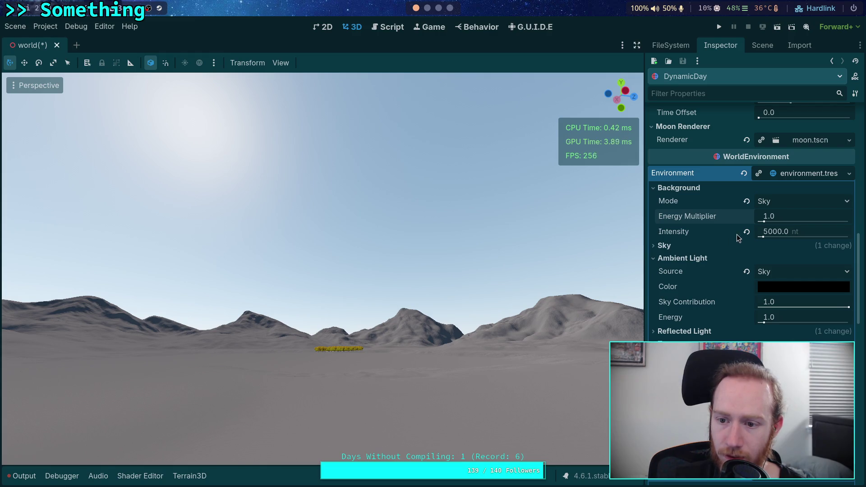
{"action": "left_click_drag", "start_coordinate": [796, 231], "coordinate": [794, 232]}
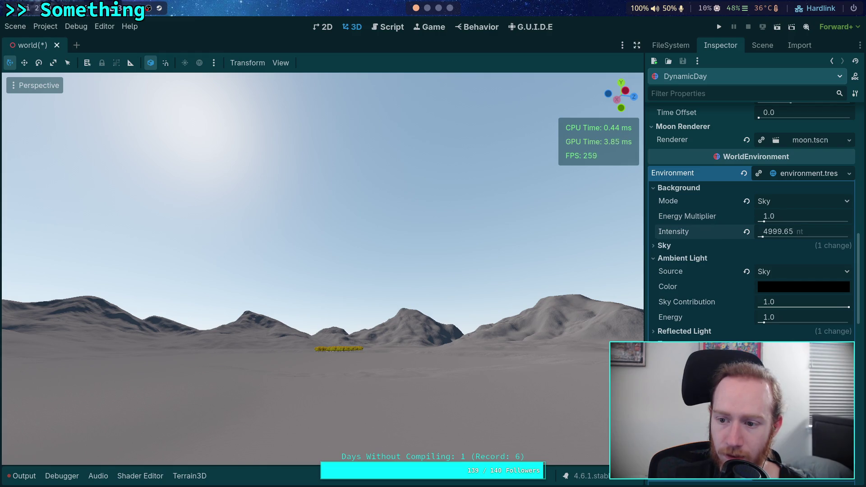
{"action": "left_click", "coordinate": [747, 232]}
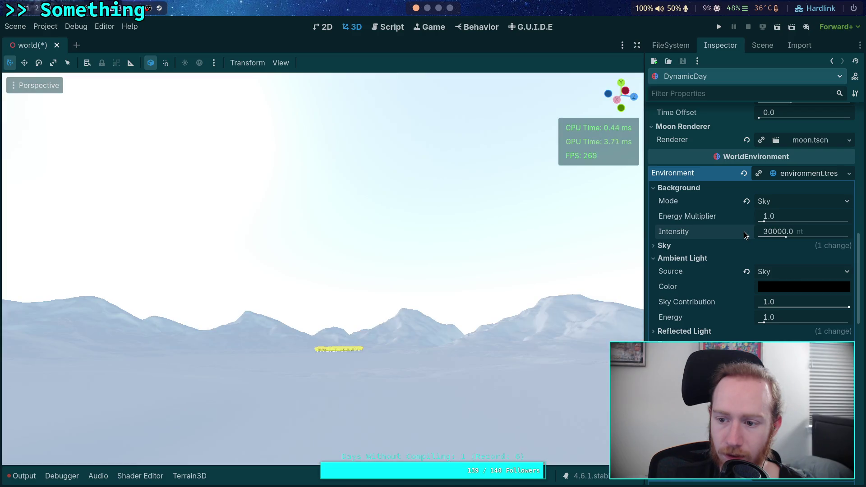
{"action": "left_click", "coordinate": [775, 231]}
{"action": "type", "text": "1"}
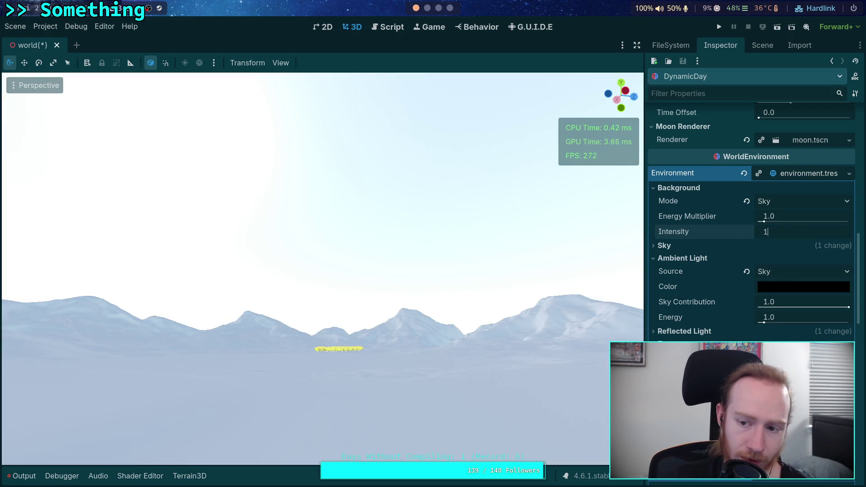
{"action": "key", "text": "Return"}
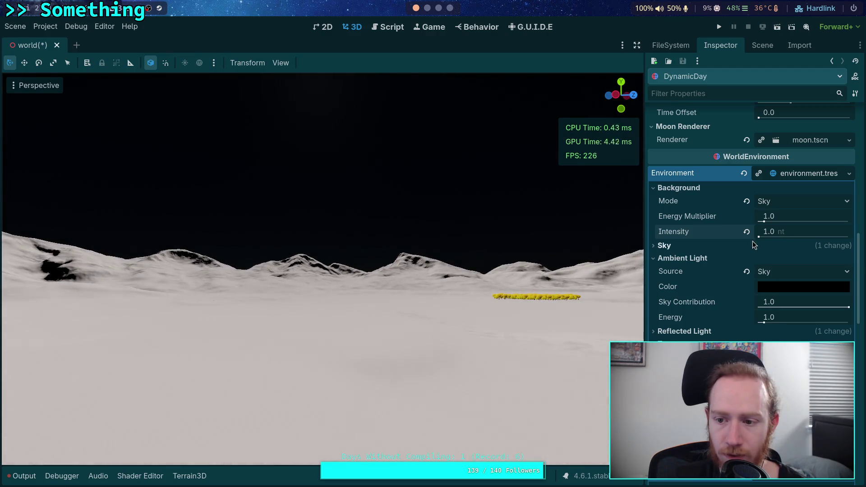
{"action": "key", "text": "Return"}
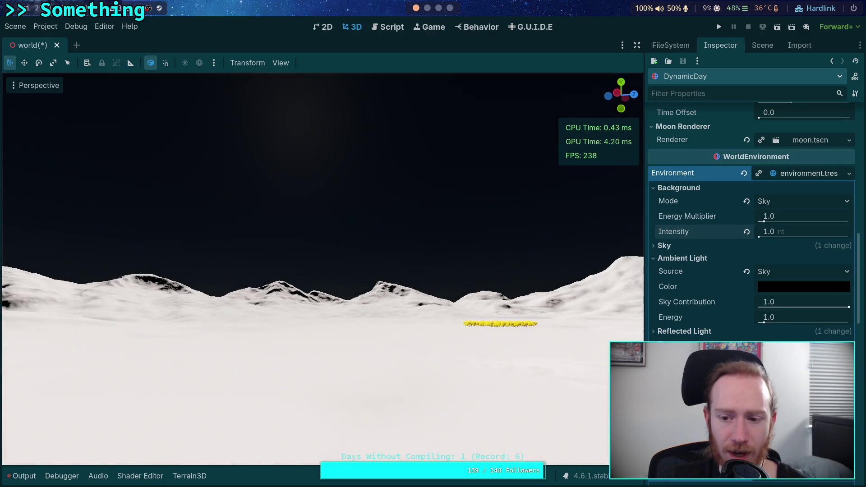
- Try Energy Multiplier 16, revert it to 1.0, and raise Intensity to about 7001 nt
{"action": "left_click", "coordinate": [790, 270]}
{"action": "left_click", "coordinate": [790, 270]}
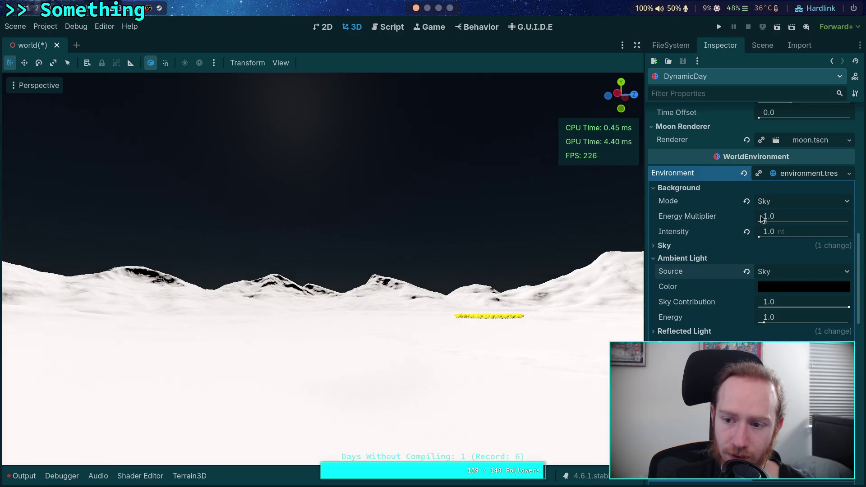
{"action": "left_click_drag", "start_coordinate": [765, 222], "coordinate": [810, 222]}
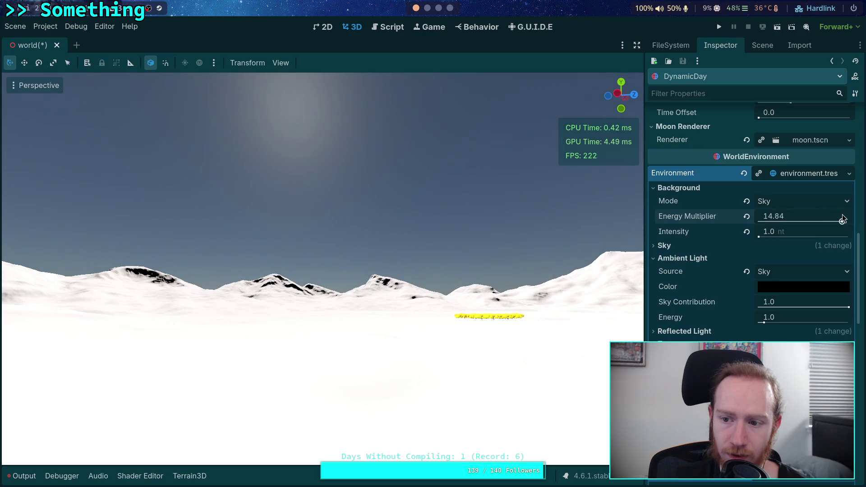
{"action": "key", "text": "w"}
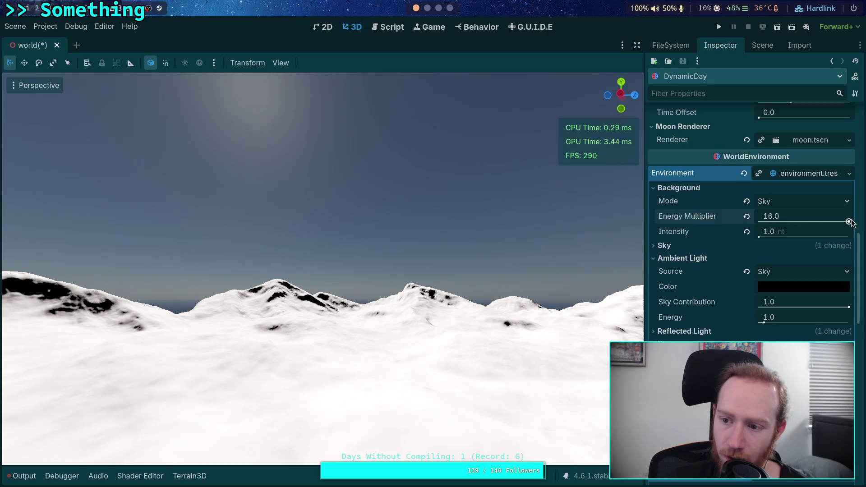
{"action": "left_click", "coordinate": [747, 217]}
{"action": "left_click_drag", "start_coordinate": [766, 237], "coordinate": [766, 238]}
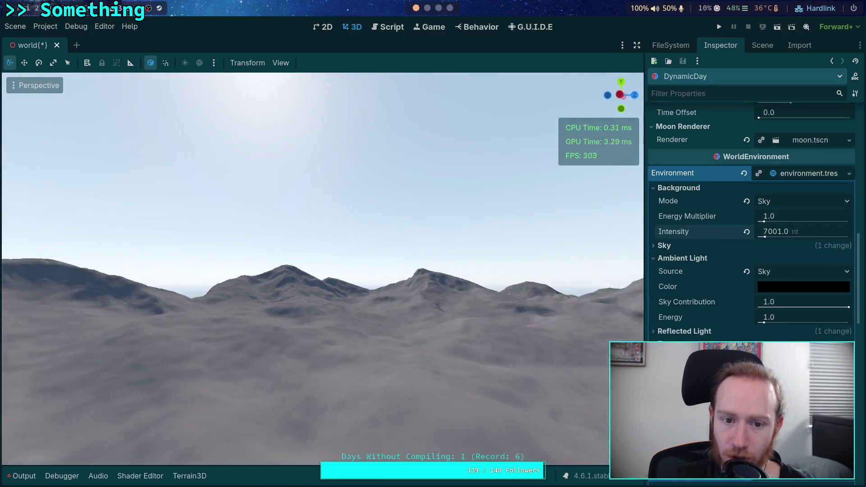
- Lower Background Intensity to 1000 nt, then to 500 nt
{"action": "key", "text": "w"}
{"action": "key", "text": "w"}
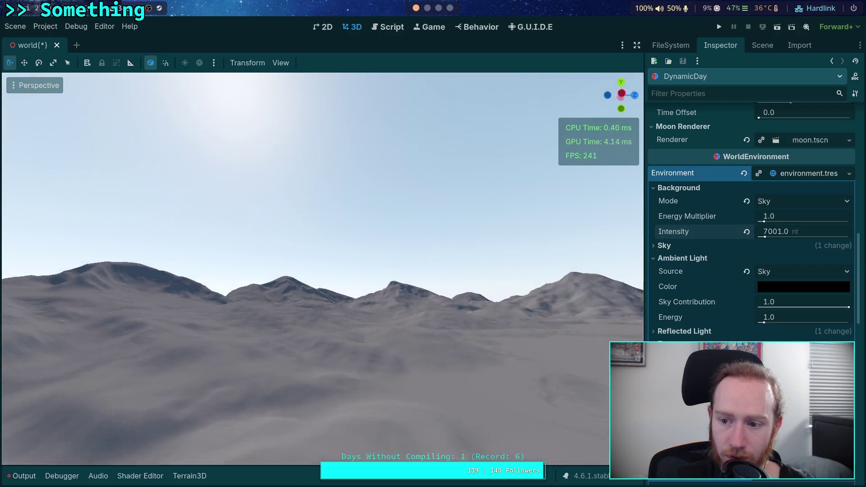
{"action": "key", "text": "w"}
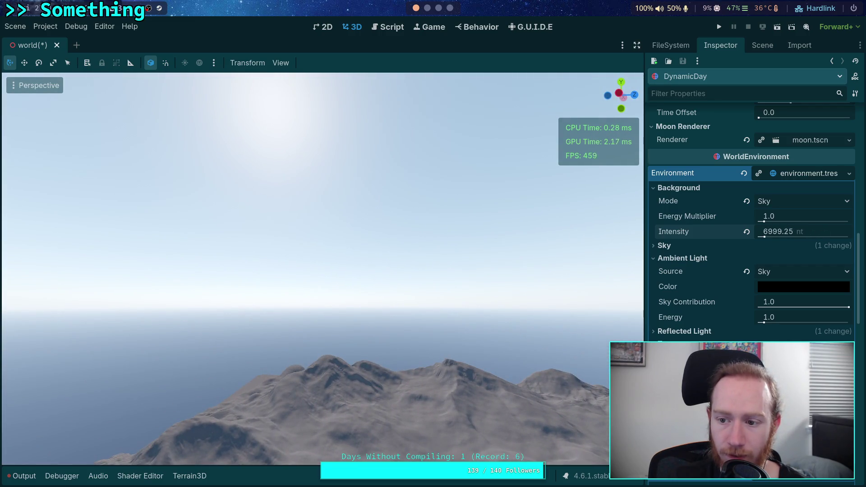
{"action": "left_click_drag", "start_coordinate": [762, 242], "coordinate": [760, 239]}
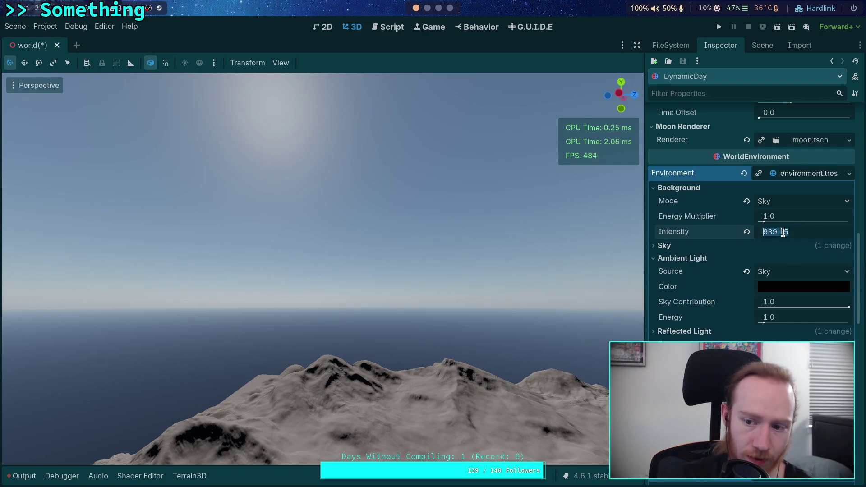
{"action": "type", "text": "1000"}
{"action": "key", "text": "Return"}
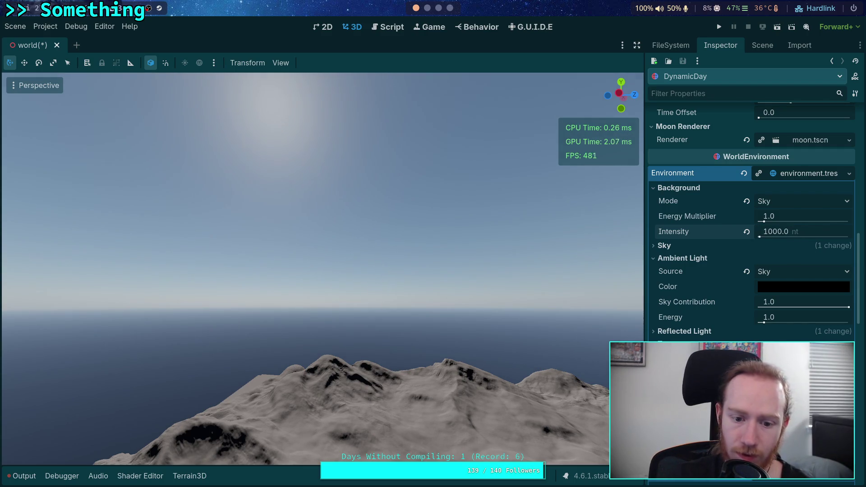
{"action": "key", "text": "e"}
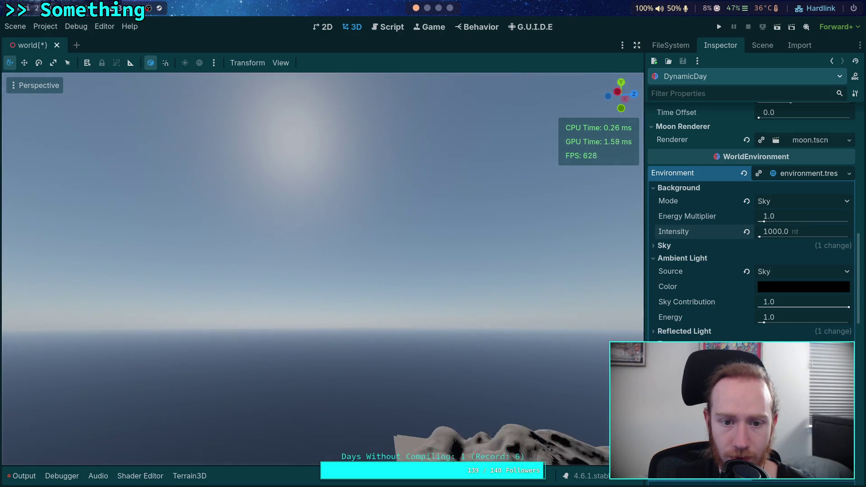
{"action": "left_click_drag", "start_coordinate": [443, 248], "coordinate": [443, 203]}
{"action": "mouse_move", "coordinate": [322, 226]}
{"action": "left_mouse_down"}
{"action": "mouse_move", "coordinate": [322, 271]}
{"action": "mouse_move", "coordinate": [323, 253]}
{"action": "left_mouse_up"}
{"action": "mouse_move", "coordinate": [763, 238]}
{"action": "left_mouse_down"}
{"action": "mouse_move", "coordinate": [736, 235]}
{"action": "mouse_move", "coordinate": [767, 236]}
{"action": "left_mouse_up"}
- Try intensities around 70 and 137 nt, then revert to the default 30000 nt
{"action": "scroll", "coordinate": [397, 453], "scroll_direction": "up", "scroll_amount": 3}
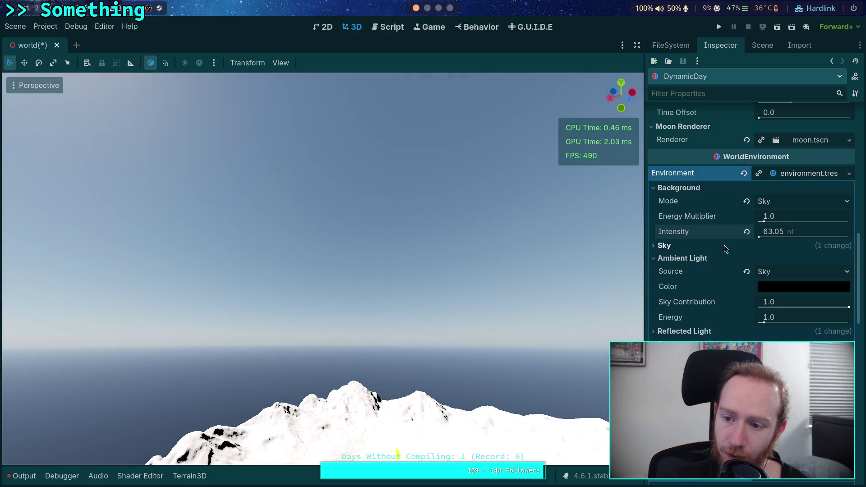
{"action": "left_click_drag", "start_coordinate": [776, 227], "coordinate": [780, 228]}
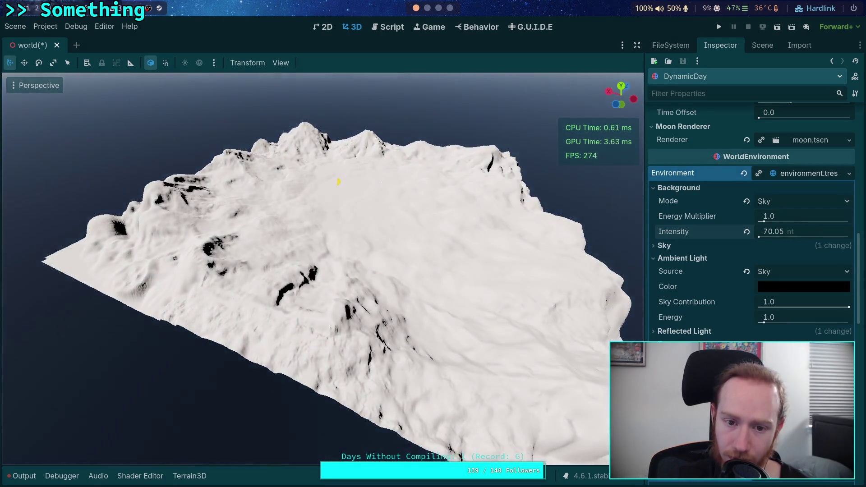
{"action": "mouse_move", "coordinate": [338, 181]}
{"action": "left_mouse_down"}
{"action": "mouse_move", "coordinate": [398, 284]}
{"action": "mouse_move", "coordinate": [454, 350]}
{"action": "mouse_move", "coordinate": [521, 421]}
{"action": "mouse_move", "coordinate": [556, 429]}
{"action": "mouse_move", "coordinate": [478, 315]}
{"action": "mouse_move", "coordinate": [379, 239]}
{"action": "left_mouse_up"}
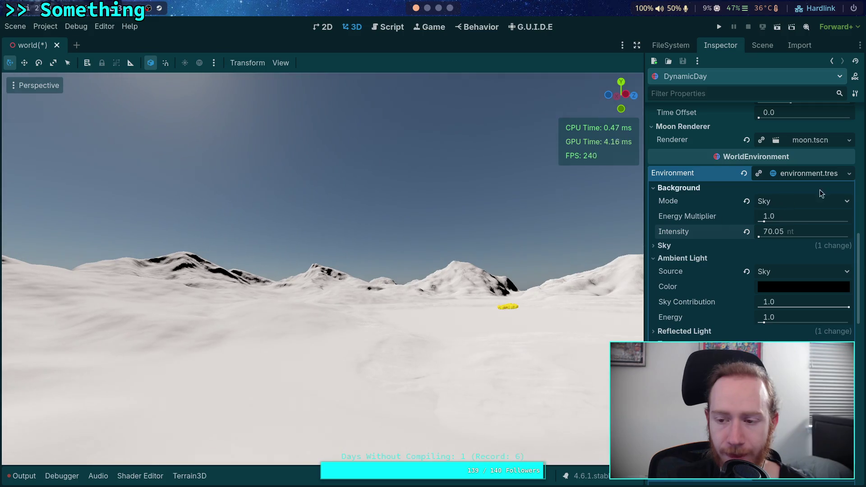
{"action": "left_click_drag", "start_coordinate": [776, 232], "coordinate": [797, 231]}
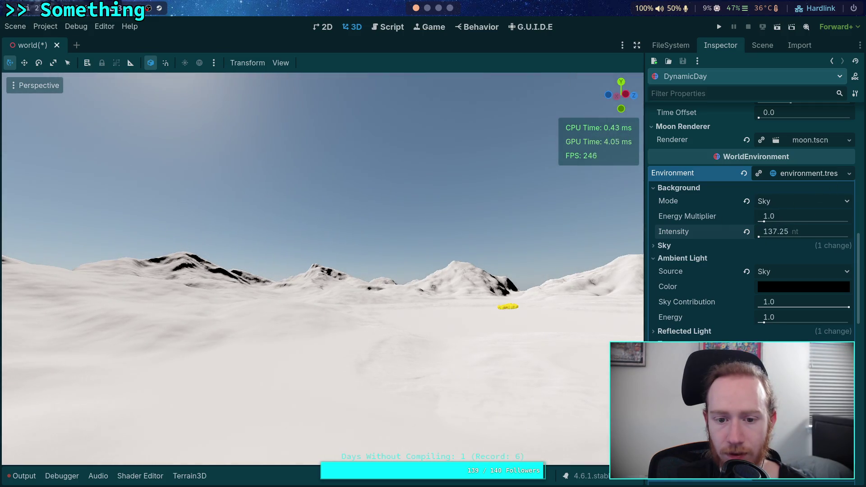
{"action": "left_click_drag", "start_coordinate": [395, 216], "coordinate": [395, 216]}
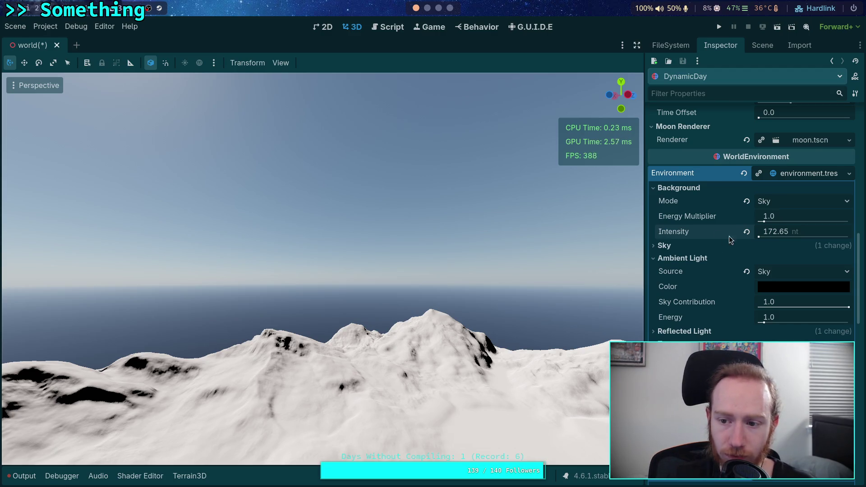
{"action": "left_click", "coordinate": [746, 232]}
{"action": "mouse_move", "coordinate": [586, 249]}
{"action": "left_mouse_down"}
{"action": "mouse_move", "coordinate": [556, 255]}
{"action": "mouse_move", "coordinate": [614, 249]}
{"action": "mouse_move", "coordinate": [505, 221]}
{"action": "left_mouse_up"}
- Open dynamic_day.gdshader and append a '* 0.01' multiplier to the COLOR line 265
{"action": "left_click", "coordinate": [381, 31]}
{"action": "left_click", "coordinate": [354, 28]}
{"action": "left_click", "coordinate": [141, 476]}
{"action": "scroll", "coordinate": [275, 361], "scroll_direction": "down", "scroll_amount": 15}
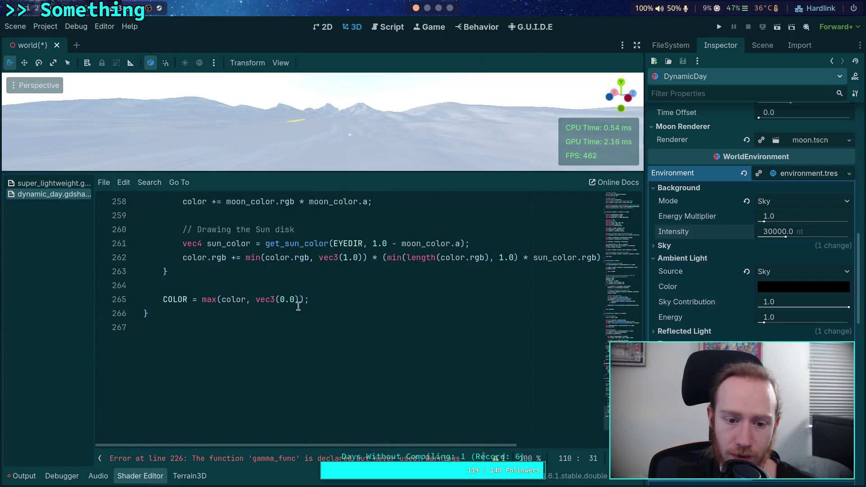
{"action": "left_click", "coordinate": [304, 299]}
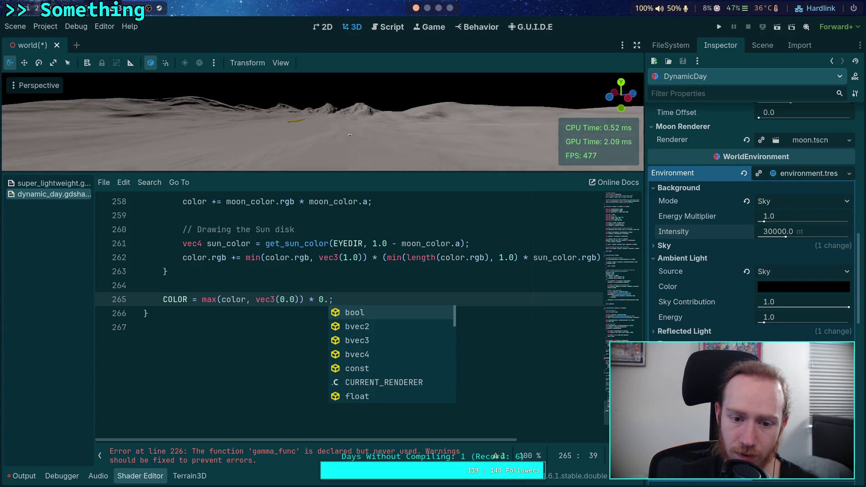
{"action": "type", "text": "01"}
- Delete the '* 0.001' multiplier from line 265 and close the shader panel
{"action": "left_click_drag", "start_coordinate": [299, 173], "coordinate": [325, 414]}
{"action": "left_click_drag", "start_coordinate": [316, 271], "coordinate": [293, 249]}
{"action": "scroll", "coordinate": [384, 381], "scroll_direction": "down", "scroll_amount": 3}
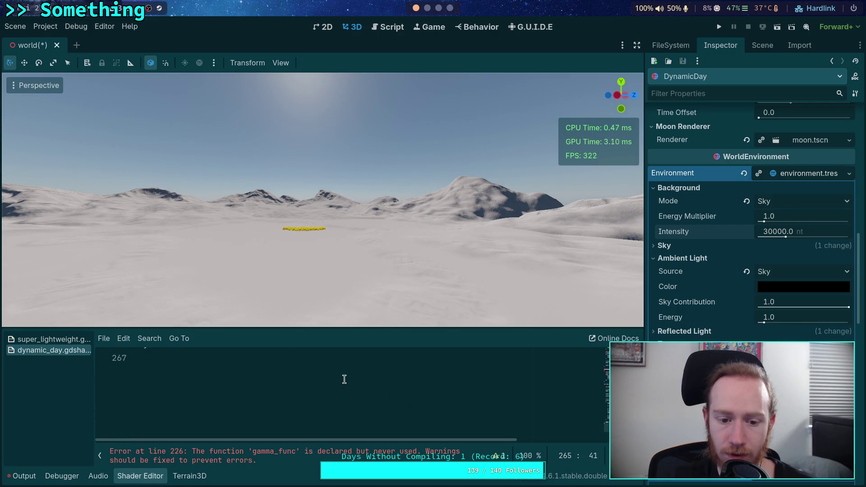
{"action": "scroll", "coordinate": [343, 382], "scroll_direction": "up", "scroll_amount": 2}
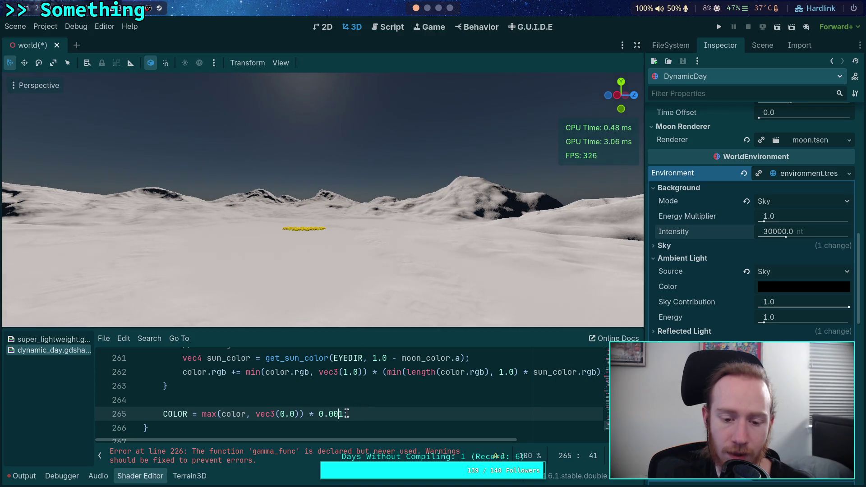
{"action": "left_click_drag", "start_coordinate": [344, 414], "coordinate": [305, 412]}
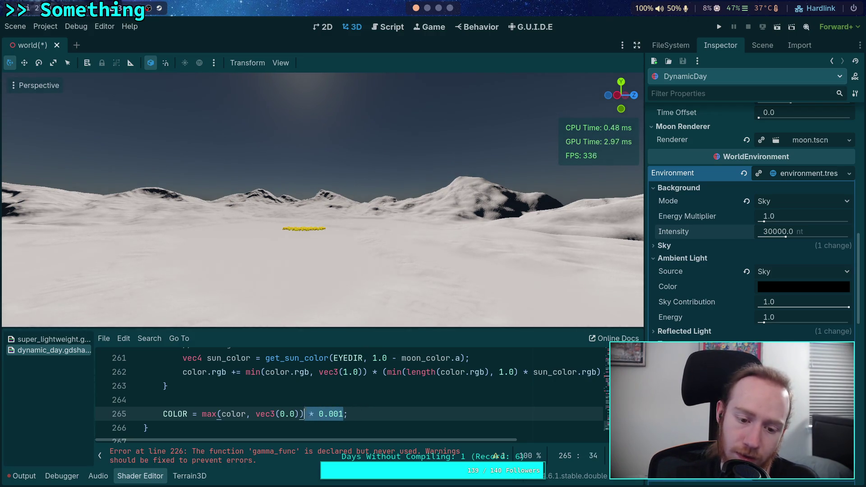
{"action": "key", "text": "BackSpace"}
{"action": "left_click", "coordinate": [139, 476]}
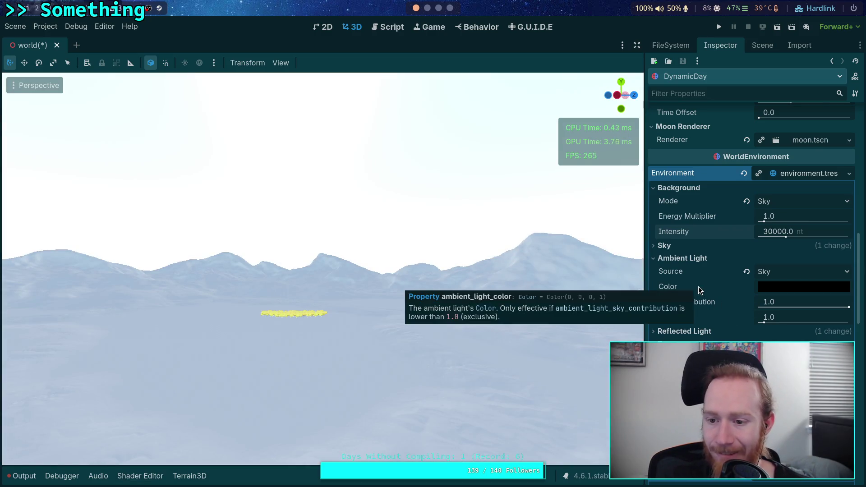
- Expand the Sky settings and set the background intensity to 10000 nt
{"action": "left_click", "coordinate": [676, 245]}
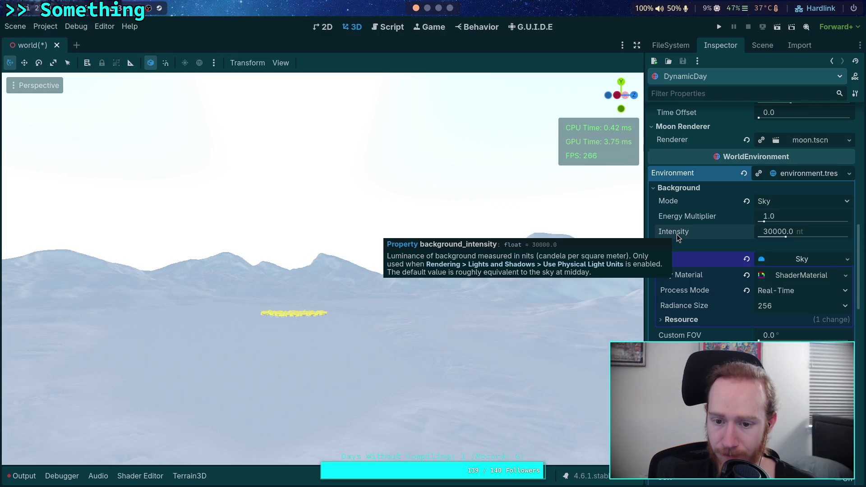
{"action": "scroll", "coordinate": [685, 279], "scroll_direction": "down", "scroll_amount": 5}
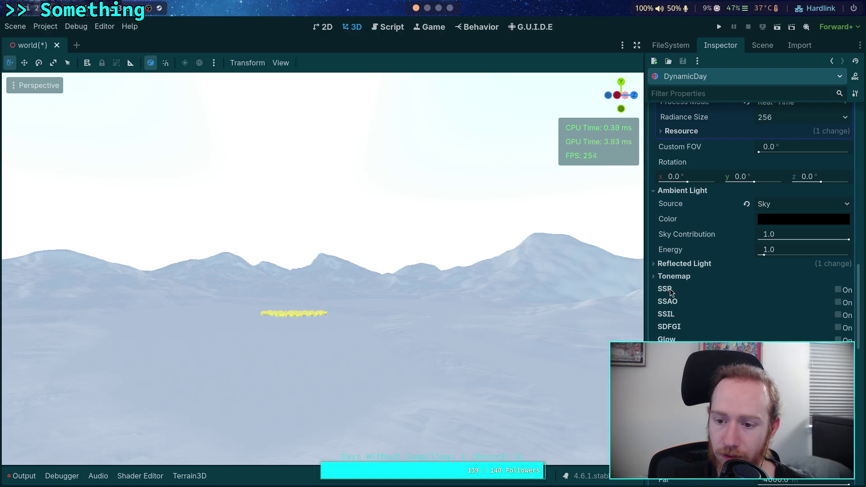
{"action": "left_click", "coordinate": [684, 276]}
{"action": "left_click", "coordinate": [693, 263]}
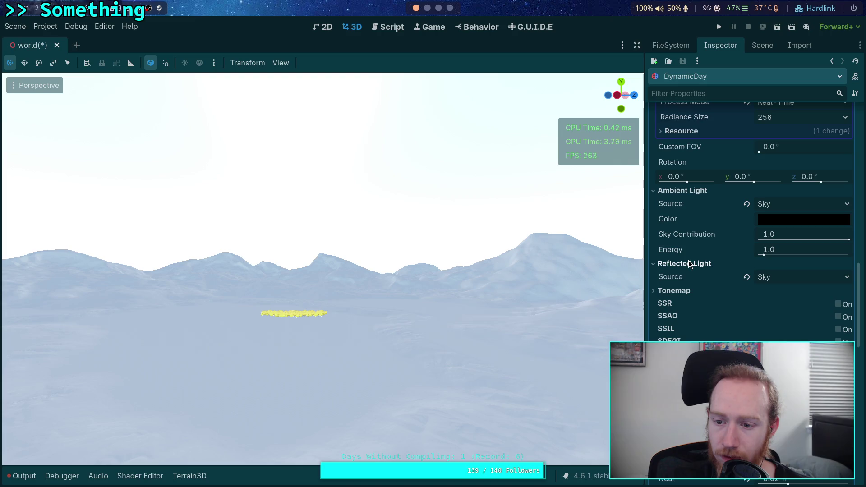
{"action": "left_click", "coordinate": [686, 264]}
{"action": "scroll", "coordinate": [697, 275], "scroll_direction": "up", "scroll_amount": 4}
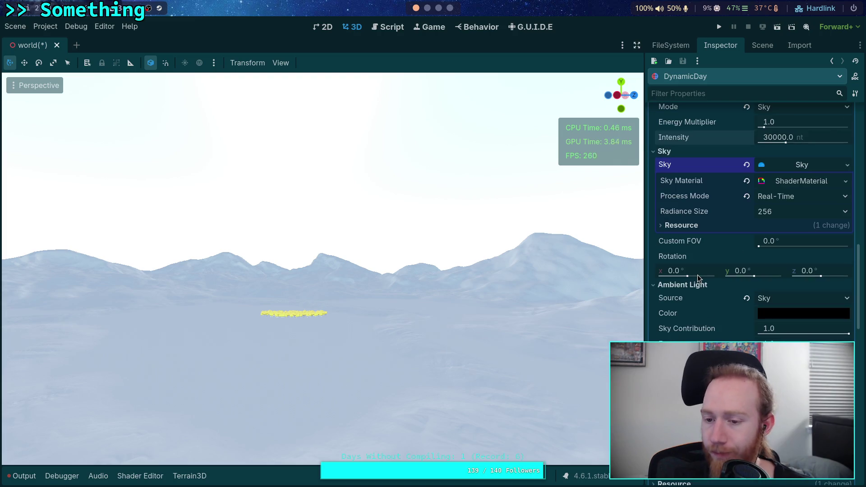
{"action": "scroll", "coordinate": [686, 262], "scroll_direction": "up", "scroll_amount": 1}
{"action": "left_click", "coordinate": [769, 233]}
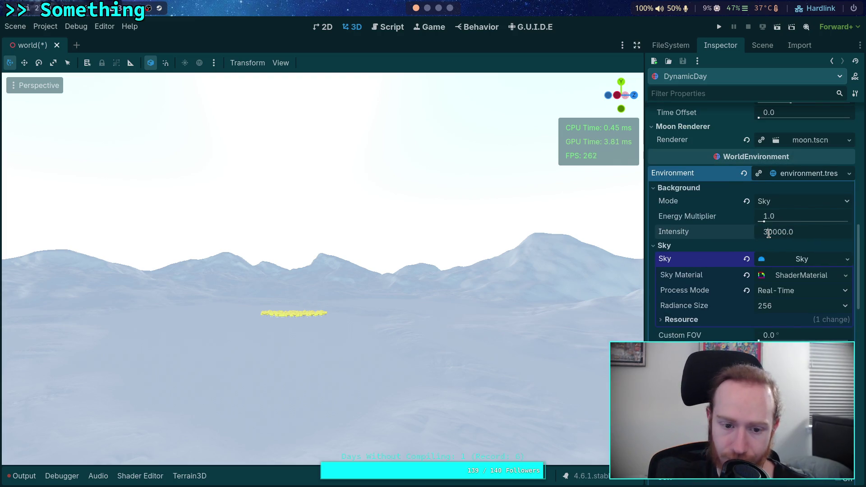
{"action": "type", "text": "10000"}
{"action": "key", "text": "Return"}
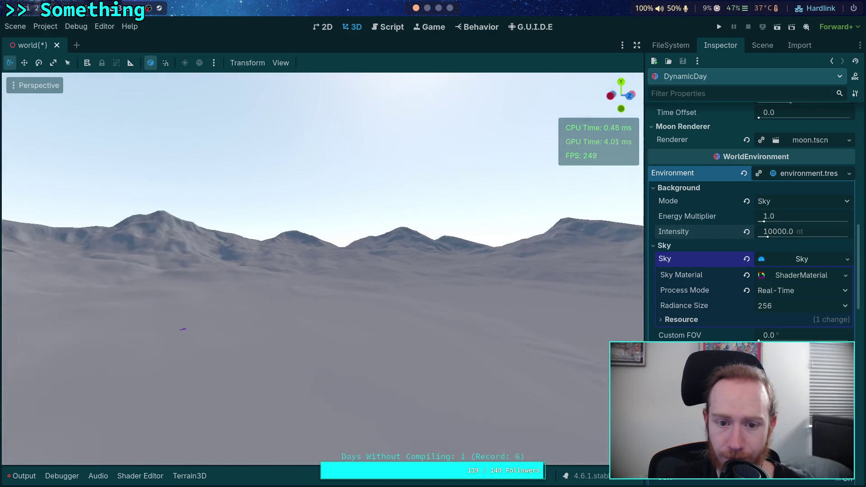
- Fly toward the mountains to check the darker sky, then expand the Tonemap settings
{"action": "key", "text": "w"}
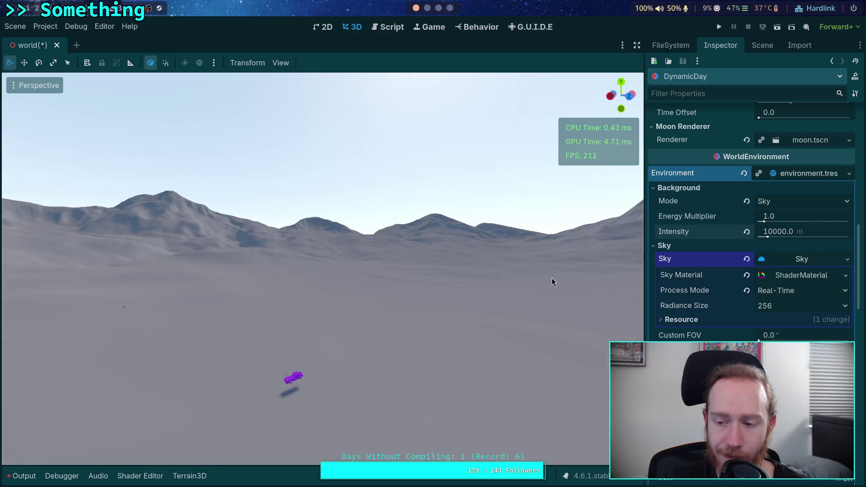
{"action": "mouse_move", "coordinate": [724, 311]}
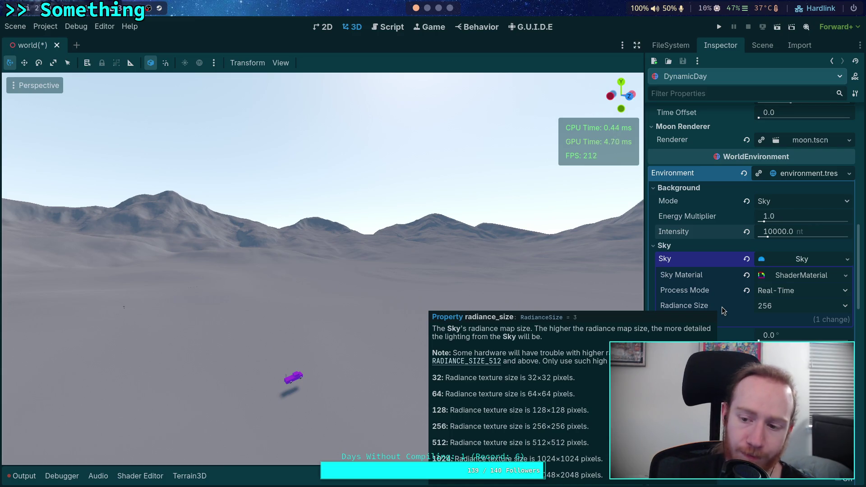
{"action": "scroll", "coordinate": [722, 316], "scroll_direction": "down", "scroll_amount": 4}
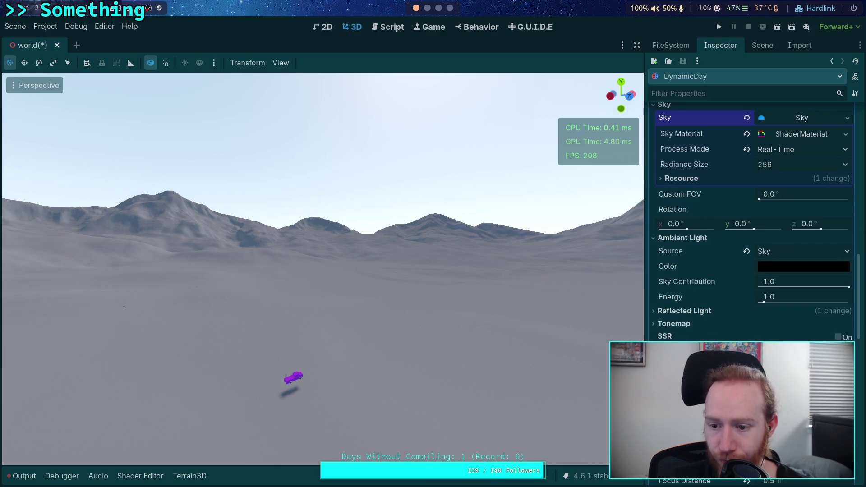
{"action": "scroll", "coordinate": [715, 319], "scroll_direction": "down", "scroll_amount": 3}
{"action": "left_click", "coordinate": [694, 229]}
{"action": "left_click", "coordinate": [694, 230]}
{"action": "scroll", "coordinate": [702, 320], "scroll_direction": "down", "scroll_amount": 4}
{"action": "scroll", "coordinate": [702, 320], "scroll_direction": "up", "scroll_amount": 4}
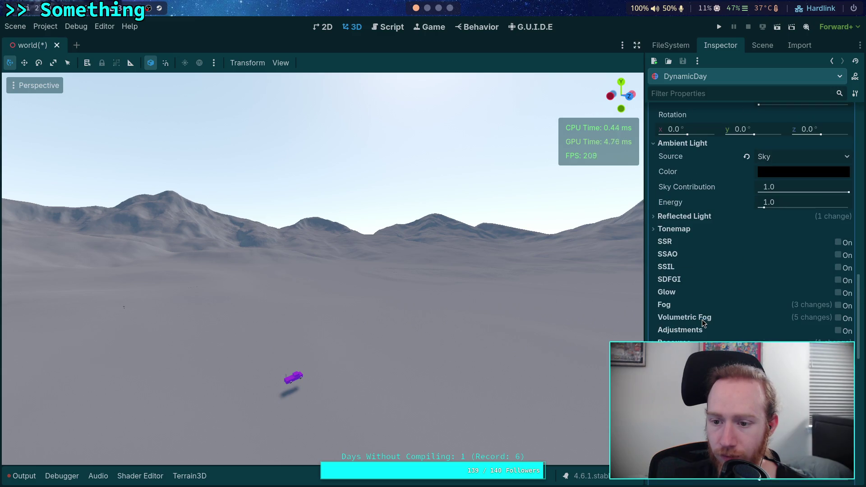
{"action": "left_click", "coordinate": [674, 229]}
{"action": "left_click", "coordinate": [784, 243]}
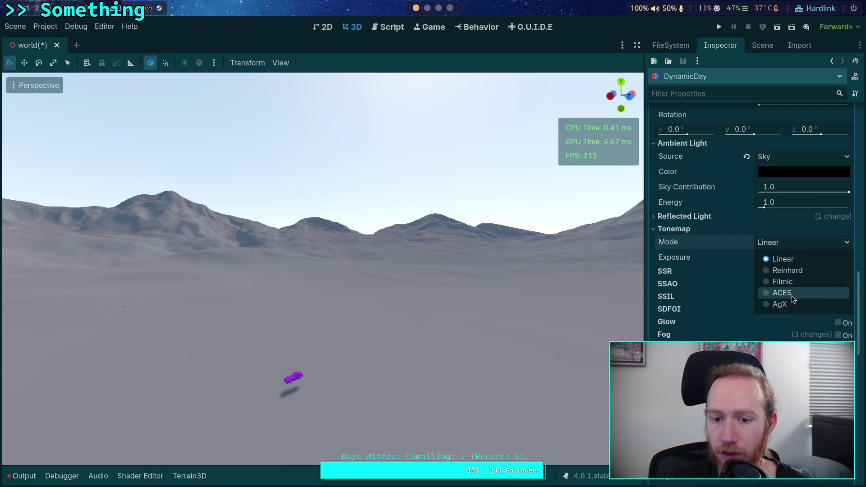
{"action": "left_click", "coordinate": [792, 295]}
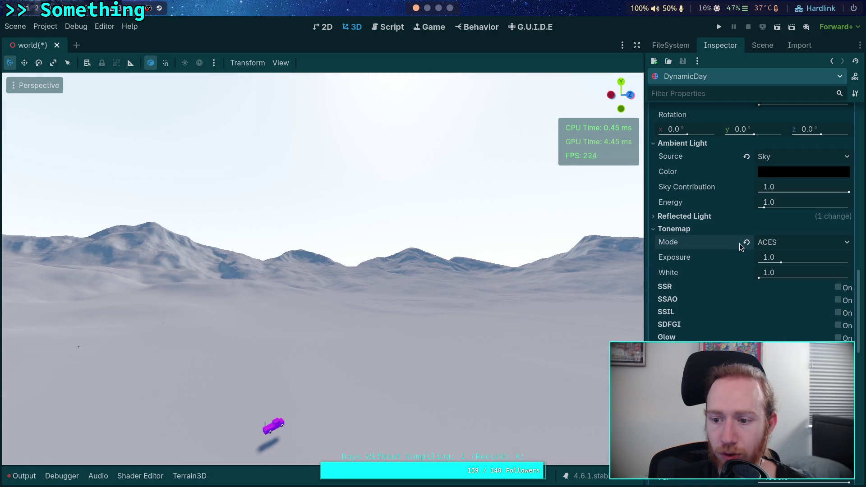
{"action": "left_click", "coordinate": [743, 242]}
{"action": "scroll", "coordinate": [706, 334], "scroll_direction": "down", "scroll_amount": 6}
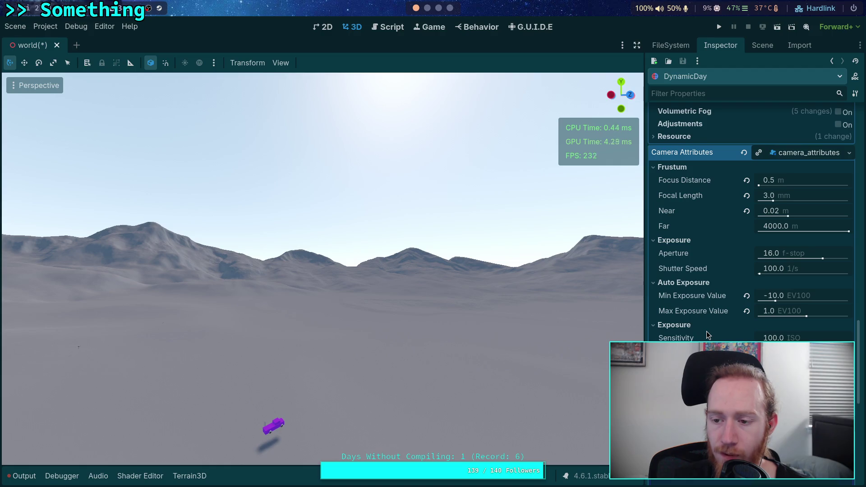
- Drag the tonemap White value lower to compare the terrain, then revert White to 6.0
{"action": "scroll", "coordinate": [707, 331], "scroll_direction": "down", "scroll_amount": 3}
{"action": "scroll", "coordinate": [707, 331], "scroll_direction": "down", "scroll_amount": 3}
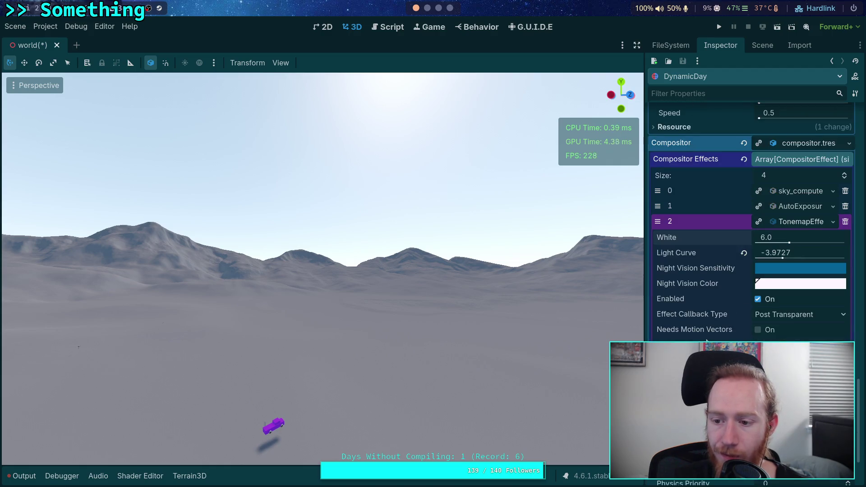
{"action": "mouse_move", "coordinate": [443, 380]}
{"action": "left_mouse_down"}
{"action": "mouse_move", "coordinate": [330, 371]}
{"action": "mouse_move", "coordinate": [457, 321]}
{"action": "left_mouse_up"}
{"action": "scroll", "coordinate": [322, 269], "scroll_direction": "up", "scroll_amount": 2}
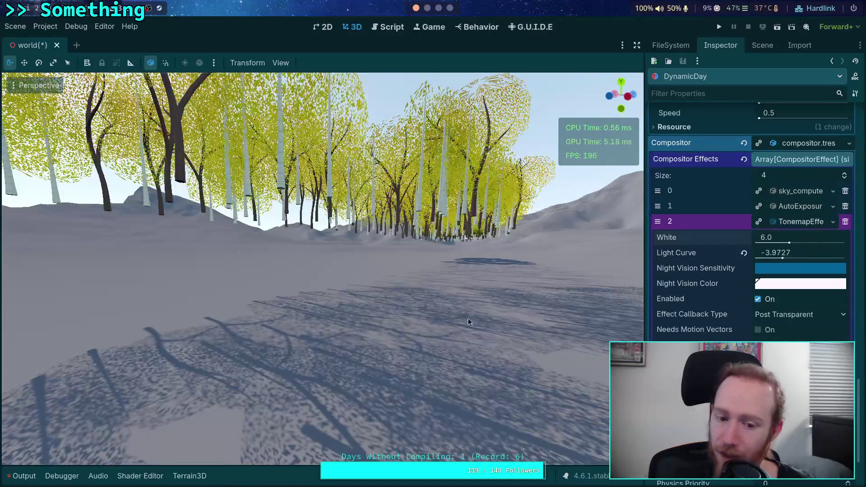
{"action": "scroll", "coordinate": [693, 280], "scroll_direction": "up", "scroll_amount": 2}
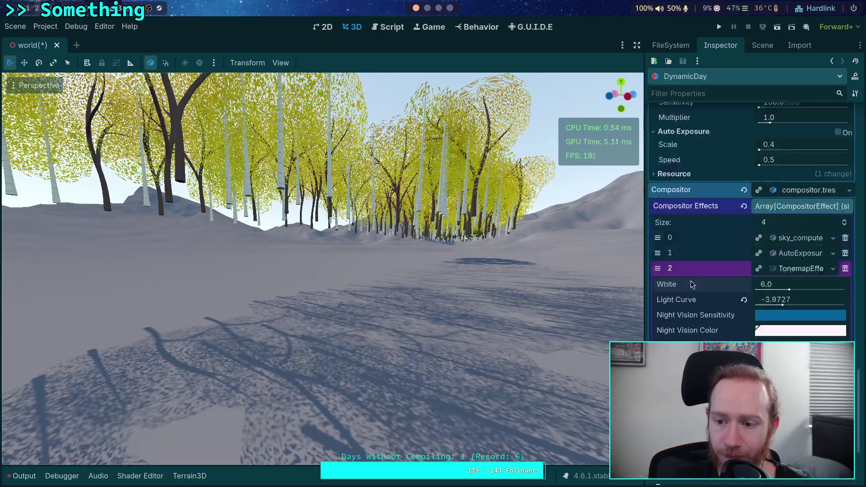
{"action": "scroll", "coordinate": [691, 284], "scroll_direction": "up", "scroll_amount": 5}
{"action": "scroll", "coordinate": [692, 283], "scroll_direction": "down", "scroll_amount": 5}
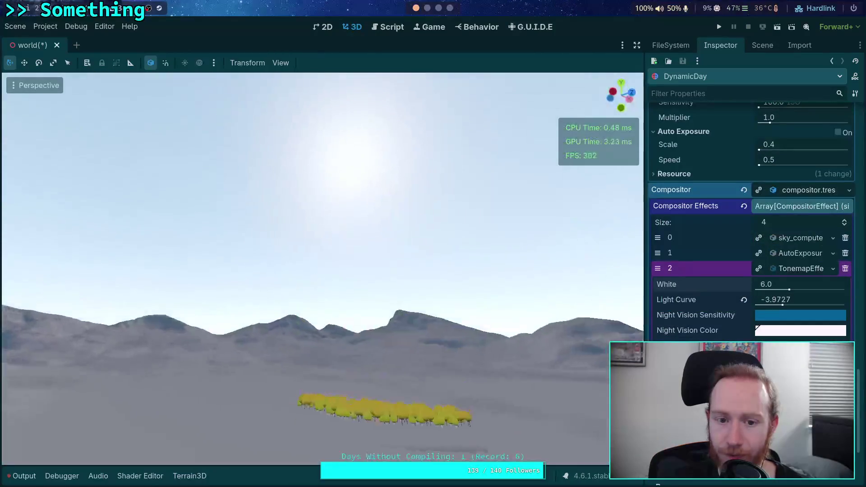
{"action": "scroll", "coordinate": [756, 280], "scroll_direction": "down", "scroll_amount": 4}
{"action": "left_click_drag", "start_coordinate": [786, 195], "coordinate": [761, 198]}
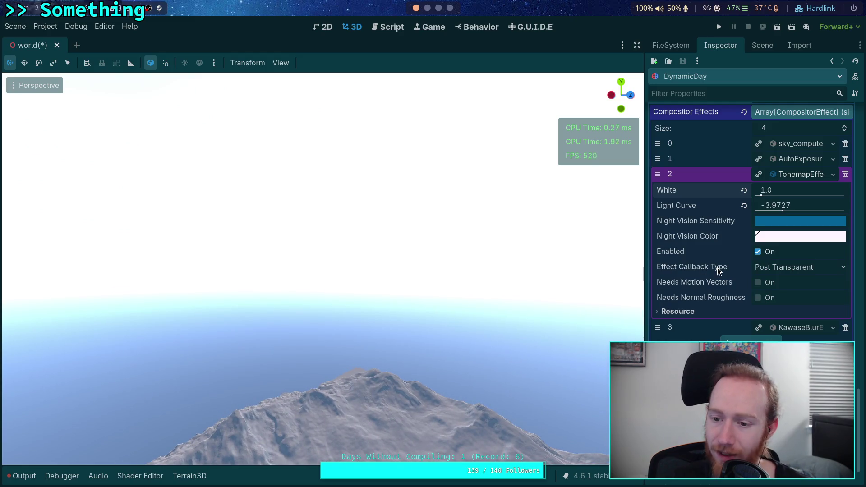
{"action": "mouse_move", "coordinate": [716, 267]}
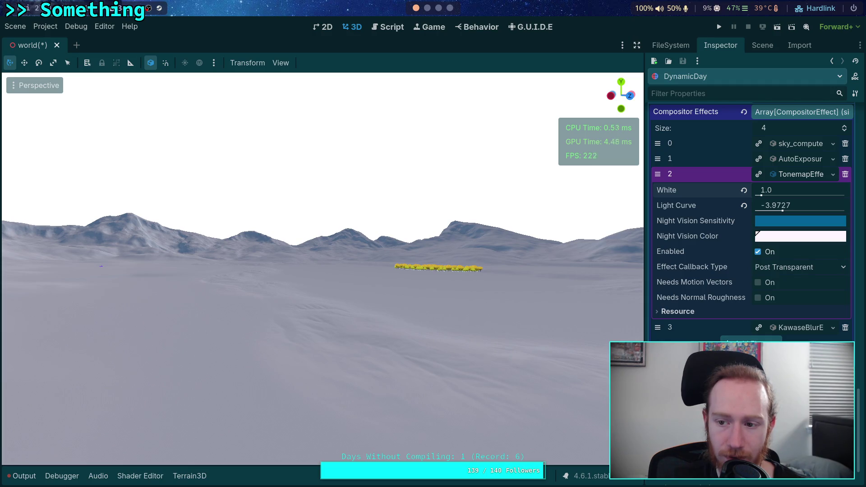
{"action": "left_click", "coordinate": [744, 190]}
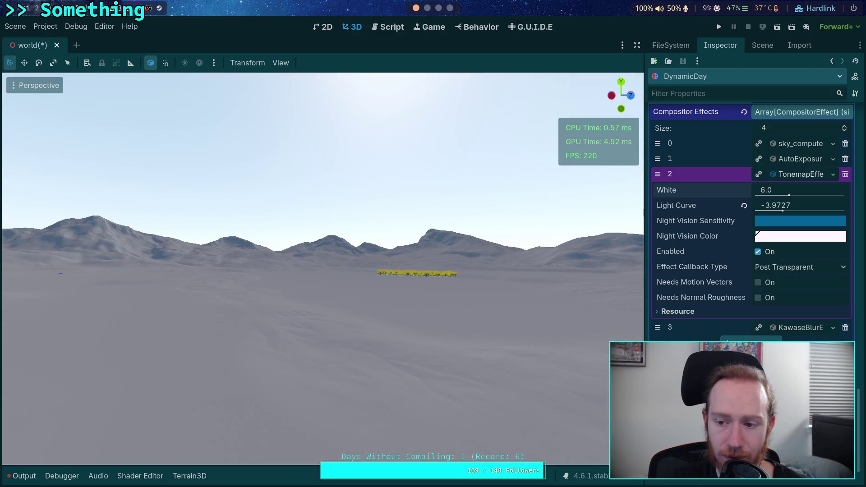
- Revert the background sky intensity to its 30000 nt default
{"action": "scroll", "coordinate": [677, 259], "scroll_direction": "up", "scroll_amount": 10}
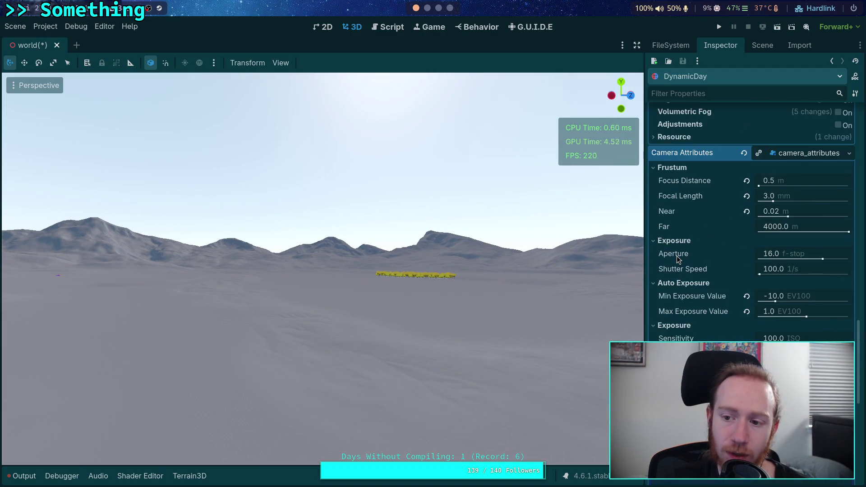
{"action": "scroll", "coordinate": [701, 287], "scroll_direction": "up", "scroll_amount": 10}
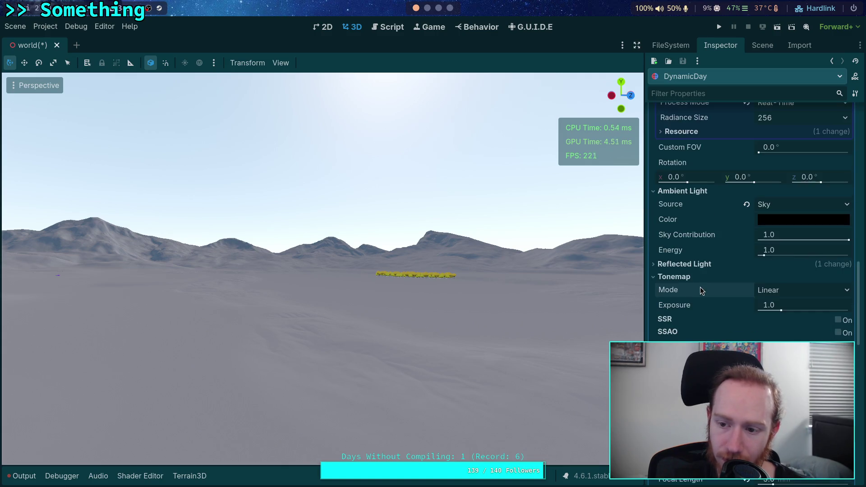
{"action": "scroll", "coordinate": [701, 287], "scroll_direction": "up", "scroll_amount": 5}
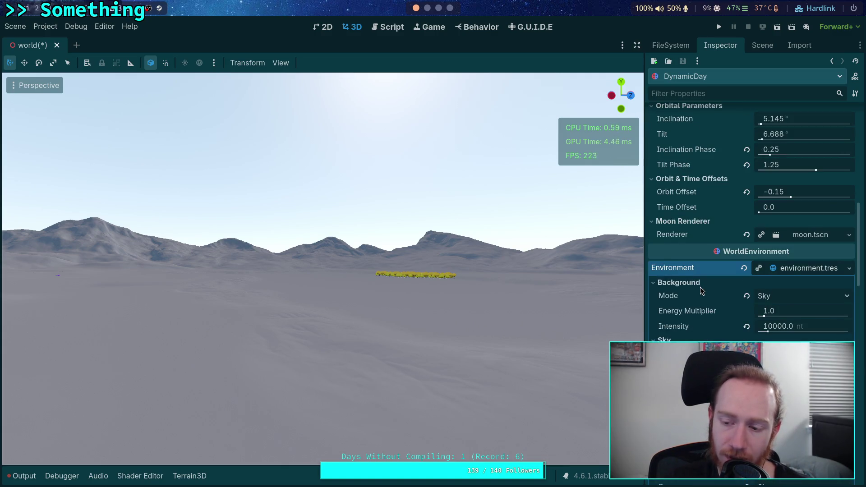
{"action": "left_click", "coordinate": [747, 280]}
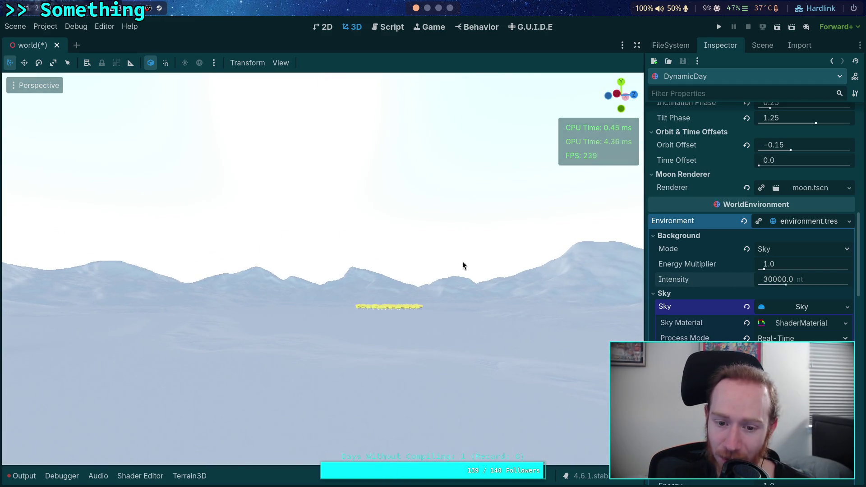
- Fly the camera over the terrain and back to view the whole house at 30000 nt
{"action": "key", "text": "w"}
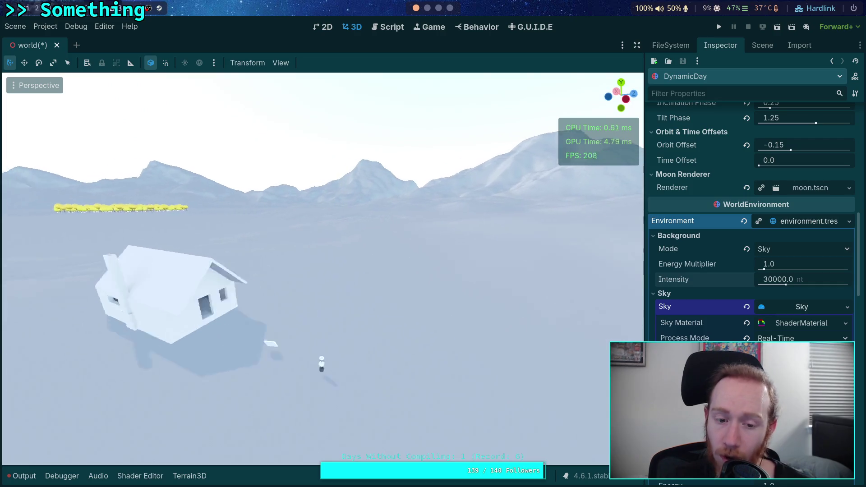
{"action": "scroll", "coordinate": [322, 268], "scroll_direction": "up", "scroll_amount": 3}
{"action": "scroll", "coordinate": [322, 268], "scroll_direction": "down", "scroll_amount": 10}
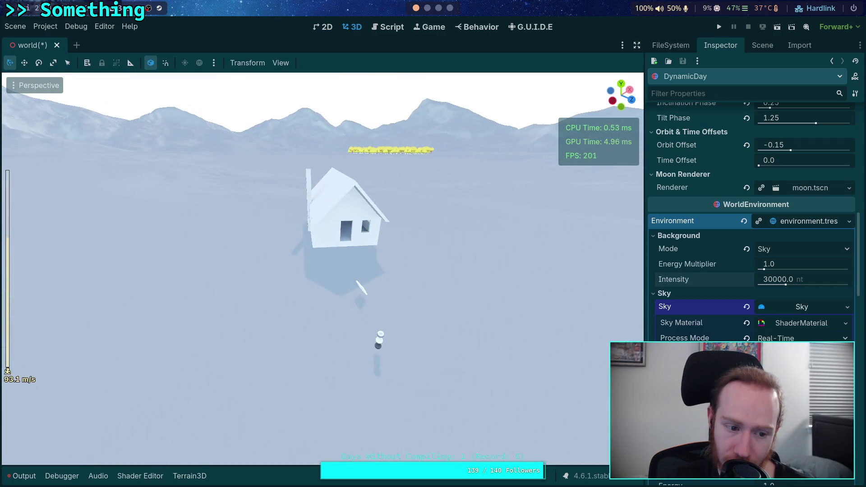
{"action": "key", "text": "s"}
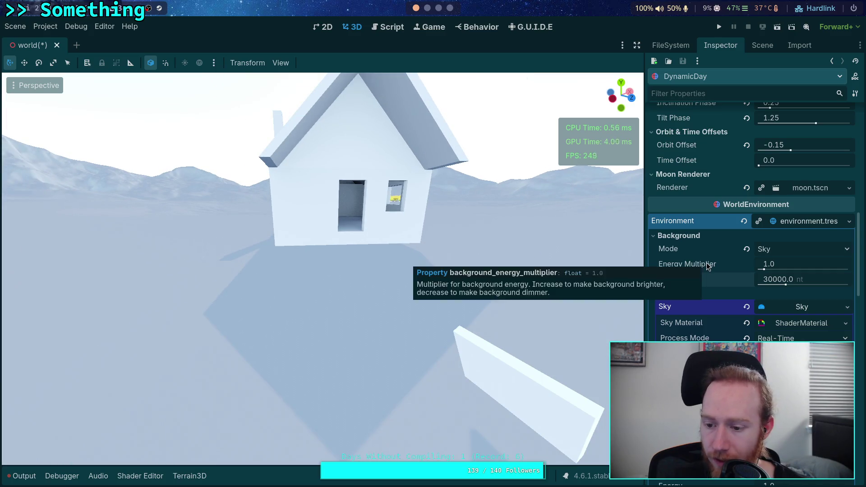
{"action": "scroll", "coordinate": [704, 261], "scroll_direction": "up", "scroll_amount": 10}
{"action": "scroll", "coordinate": [694, 261], "scroll_direction": "up", "scroll_amount": 2}
{"action": "scroll", "coordinate": [693, 262], "scroll_direction": "down", "scroll_amount": 15}
{"action": "scroll", "coordinate": [692, 265], "scroll_direction": "up", "scroll_amount": 2}
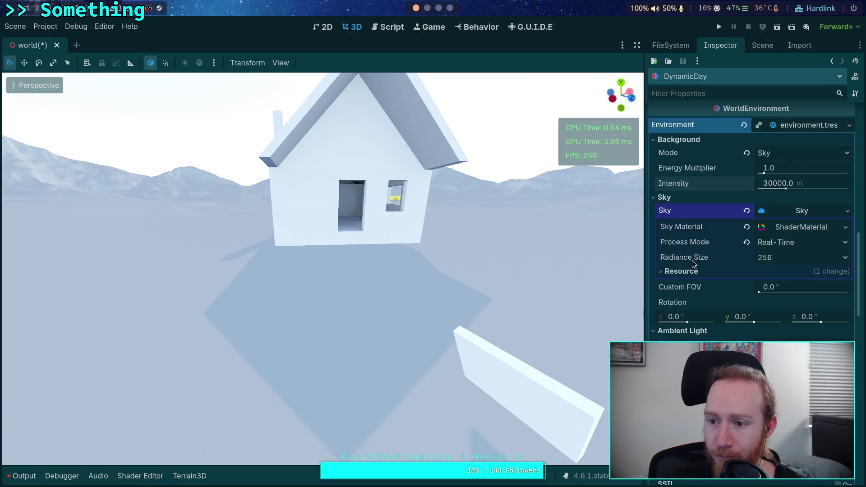
{"action": "scroll", "coordinate": [693, 265], "scroll_direction": "down", "scroll_amount": 6}
{"action": "scroll", "coordinate": [703, 267], "scroll_direction": "down", "scroll_amount": 3}
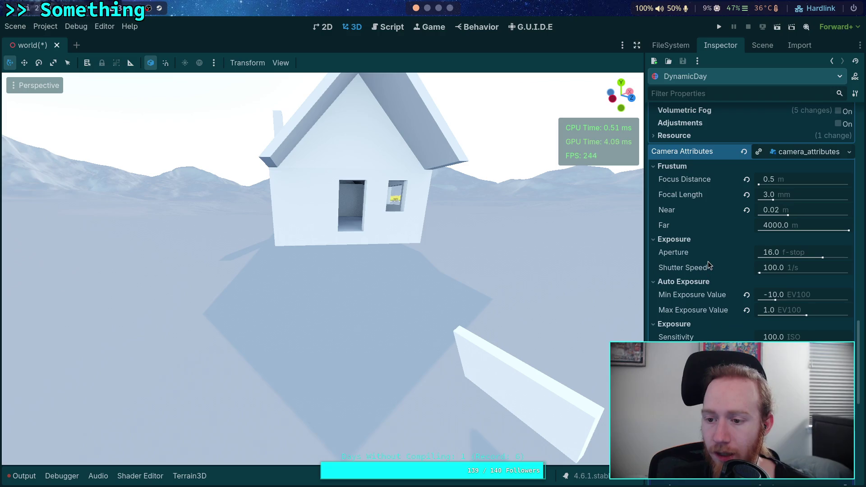
- Revert the auto exposure maximum to 10.0 and turn the view toward the house
{"action": "left_click", "coordinate": [748, 310]}
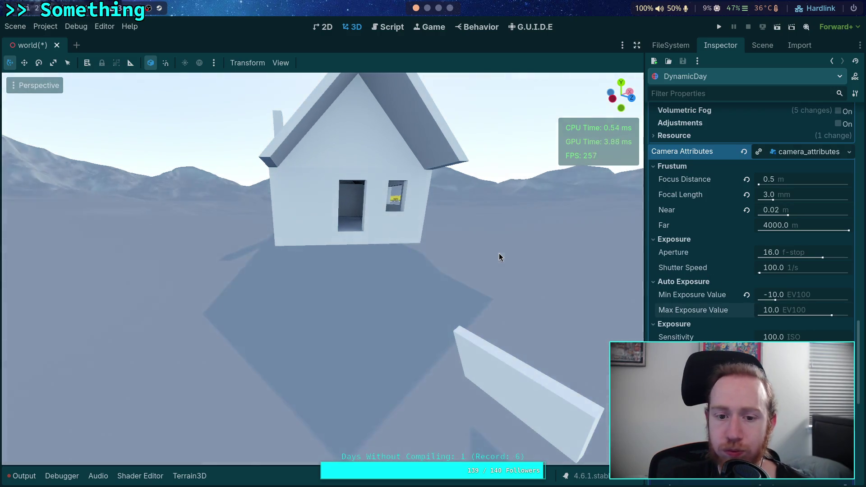
{"action": "mouse_move", "coordinate": [412, 252]}
{"action": "left_mouse_down"}
{"action": "mouse_move", "coordinate": [302, 210]}
{"action": "mouse_move", "coordinate": [262, 158]}
{"action": "mouse_move", "coordinate": [284, 212]}
{"action": "left_mouse_up"}
{"action": "left_click_drag", "start_coordinate": [637, 317], "coordinate": [507, 297]}
- Try a maximum exposure of 4 and 1, then settle on 2.0 EV100
{"action": "left_click", "coordinate": [762, 311]}
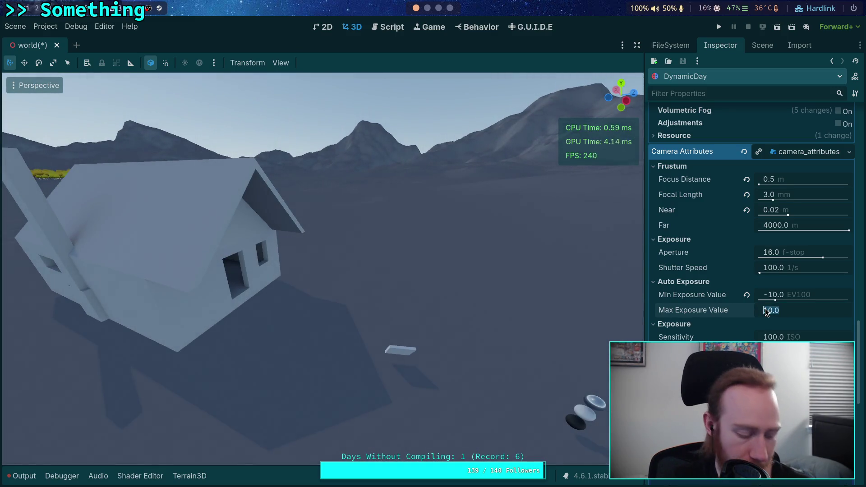
{"action": "type", "text": "4"}
{"action": "key", "text": "Return"}
{"action": "left_click_drag", "start_coordinate": [815, 315], "coordinate": [807, 315]}
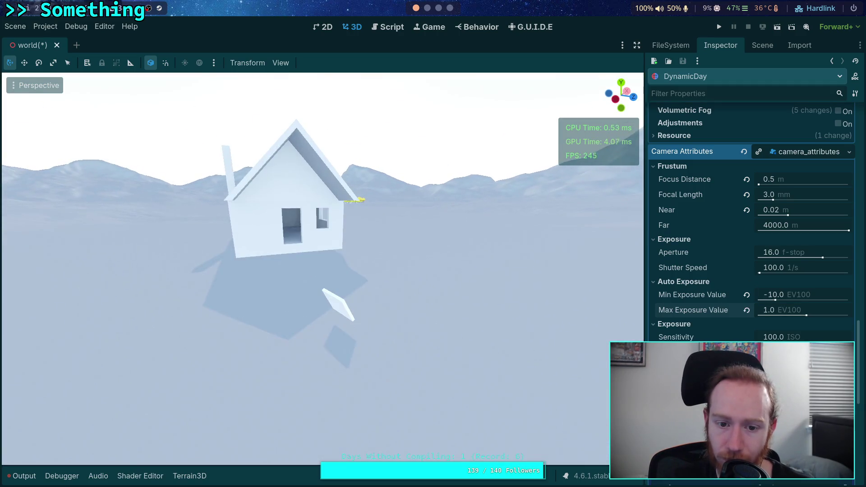
{"action": "left_click", "coordinate": [786, 310]}
{"action": "type", "text": "2"}
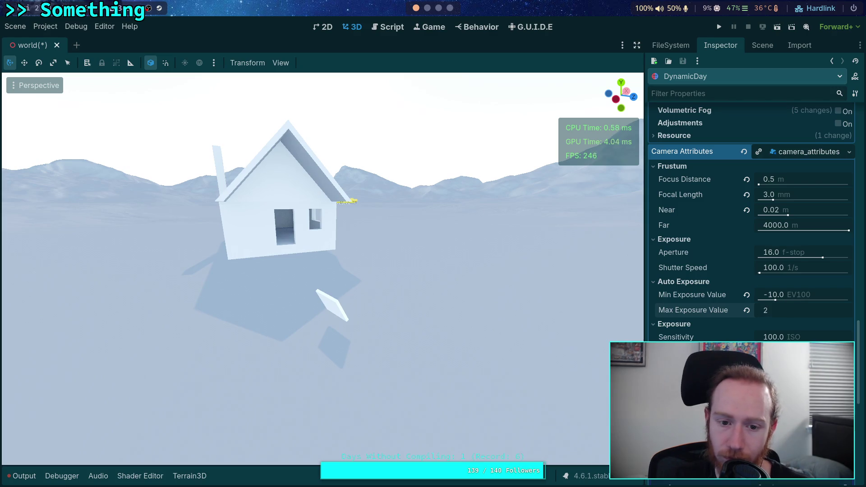
{"action": "key", "text": "Return"}
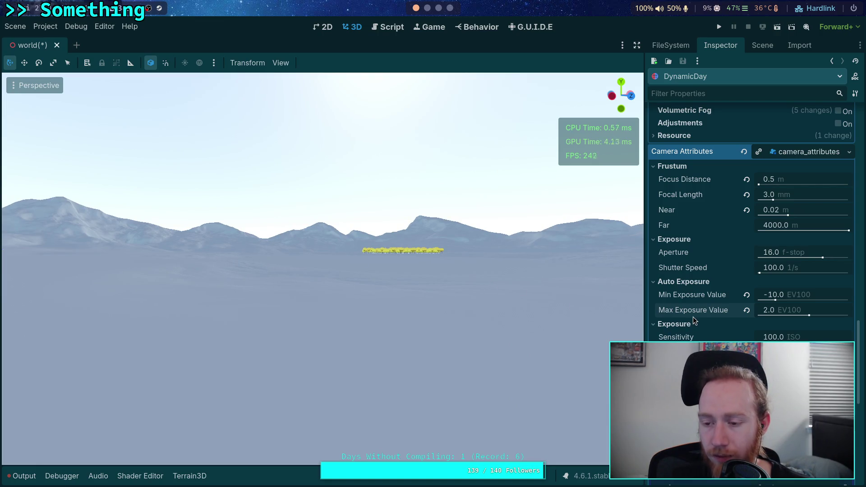
{"action": "scroll", "coordinate": [693, 317], "scroll_direction": "up", "scroll_amount": 5}
{"action": "scroll", "coordinate": [694, 316], "scroll_direction": "up", "scroll_amount": 8}
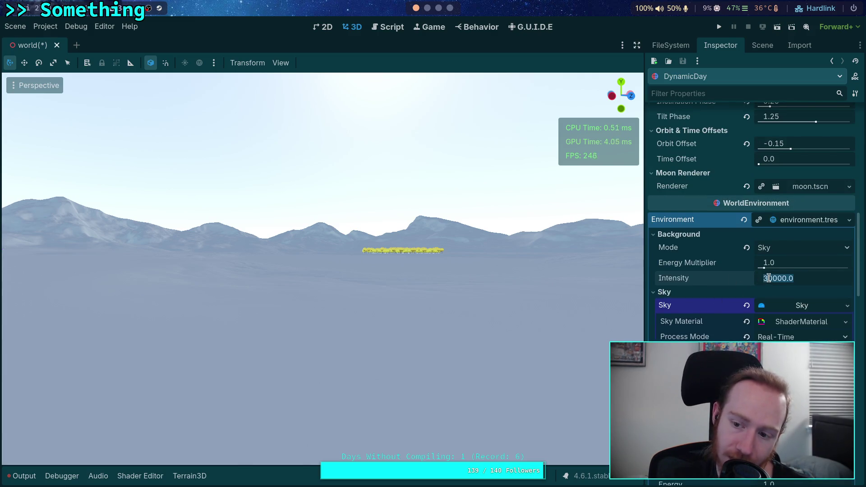
{"action": "key", "text": "BackSpace"}
{"action": "type", "text": "1"}
{"action": "key", "text": "Return"}
{"action": "scroll", "coordinate": [769, 278], "scroll_direction": "up", "scroll_amount": 1}
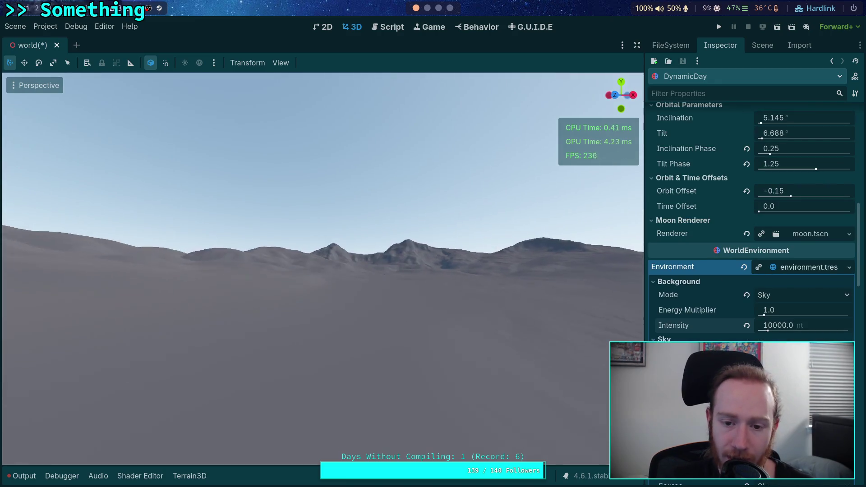
{"action": "scroll", "coordinate": [322, 269], "scroll_direction": "up", "scroll_amount": 2}
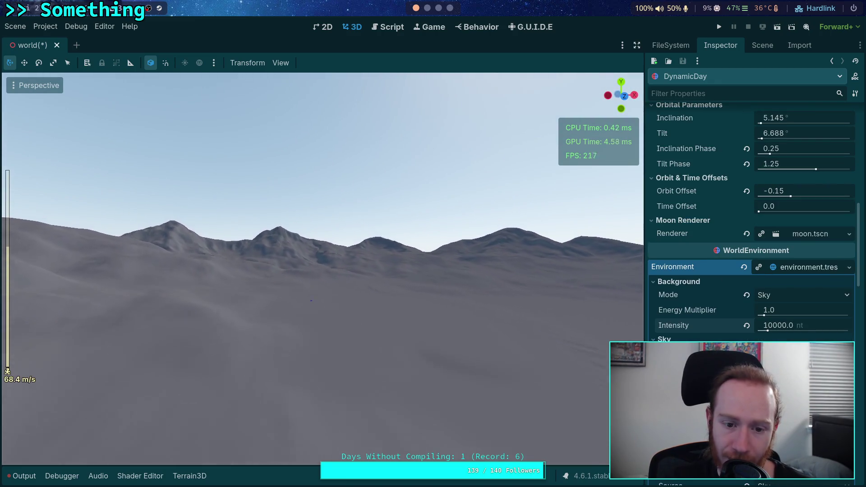
{"action": "right_click", "coordinate": [369, 265]}
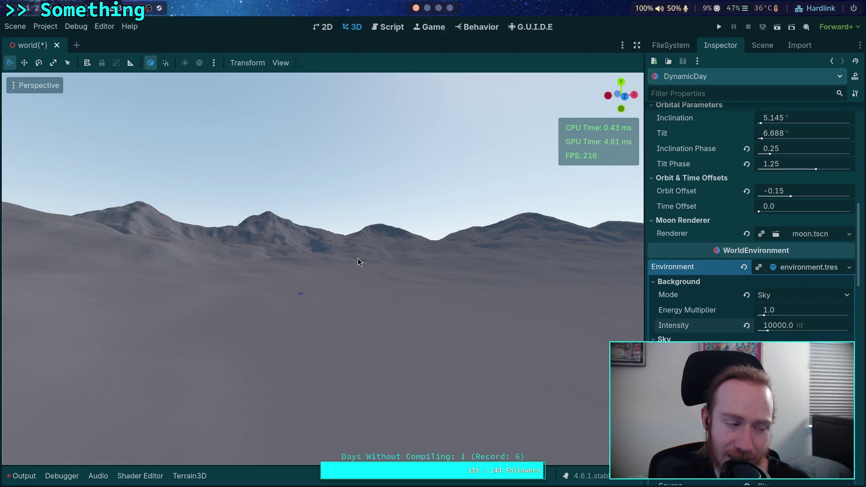
{"action": "scroll", "coordinate": [677, 300], "scroll_direction": "down", "scroll_amount": 3}
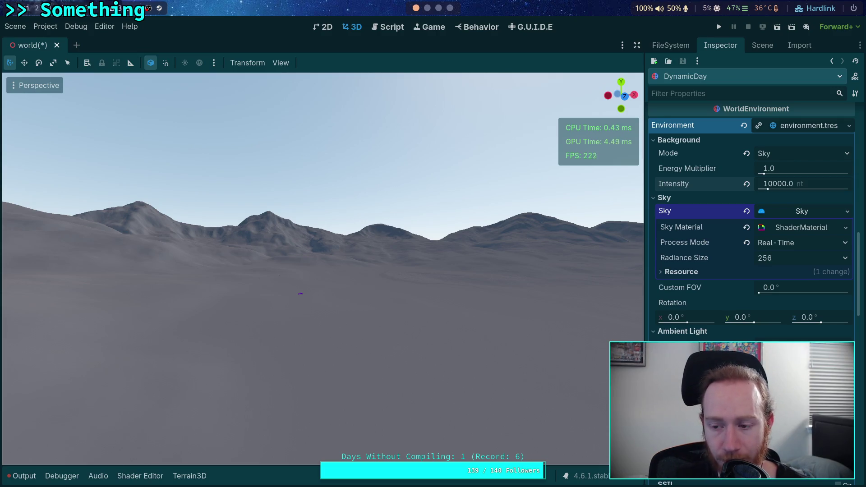
{"action": "scroll", "coordinate": [751, 226], "scroll_direction": "up", "scroll_amount": 2}
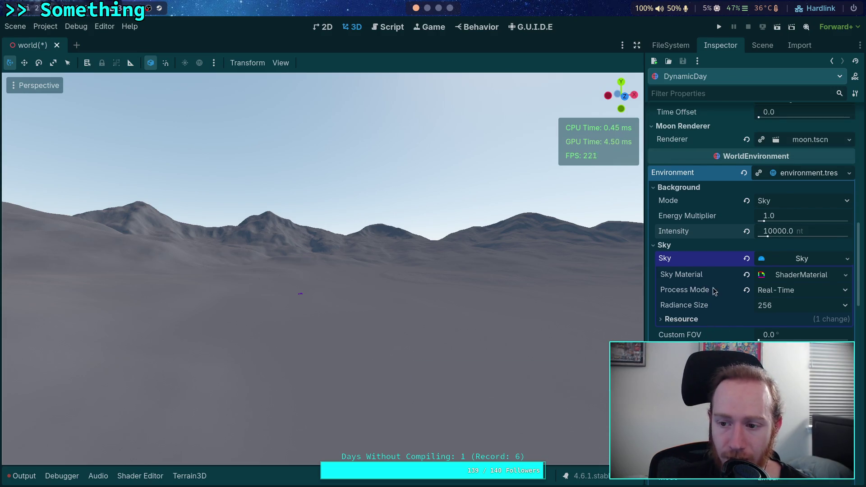
{"action": "left_click", "coordinate": [747, 231]}
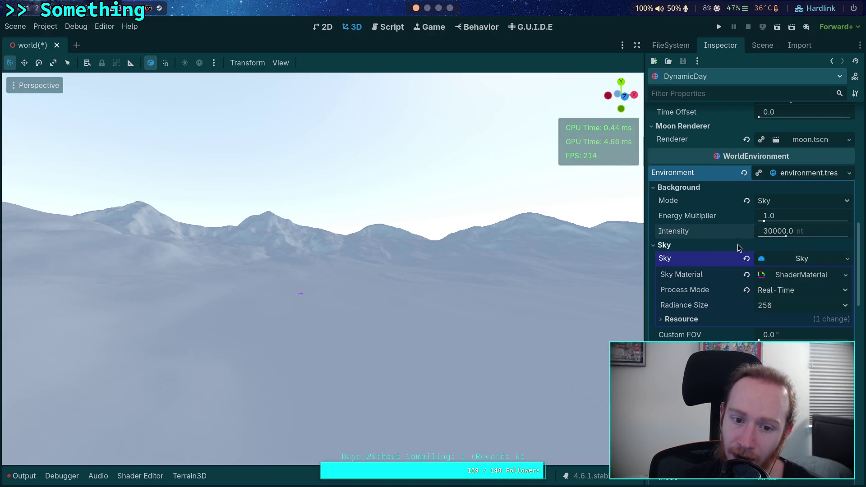
{"action": "scroll", "coordinate": [728, 300], "scroll_direction": "down", "scroll_amount": 2}
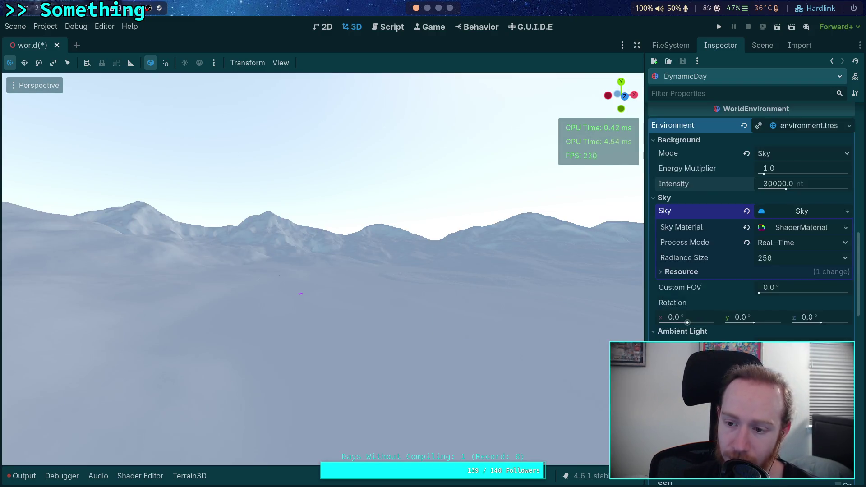
{"action": "scroll", "coordinate": [752, 226], "scroll_direction": "down", "scroll_amount": 6}
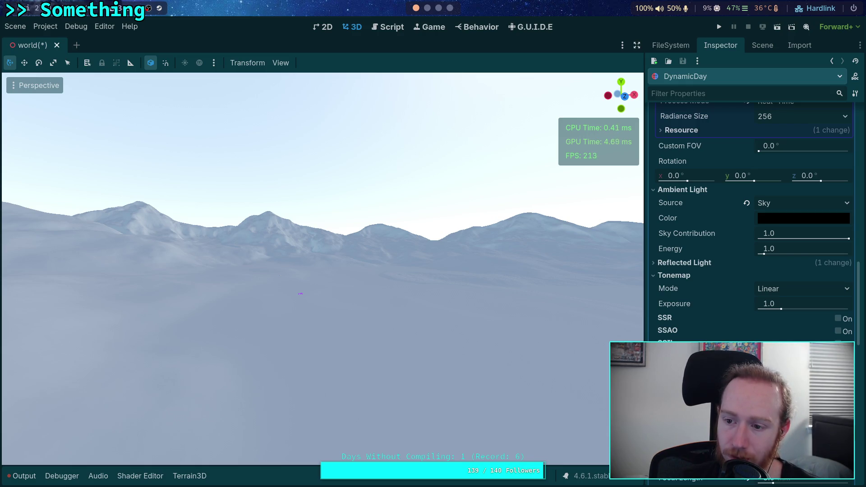
{"action": "scroll", "coordinate": [751, 226], "scroll_direction": "up", "scroll_amount": 4}
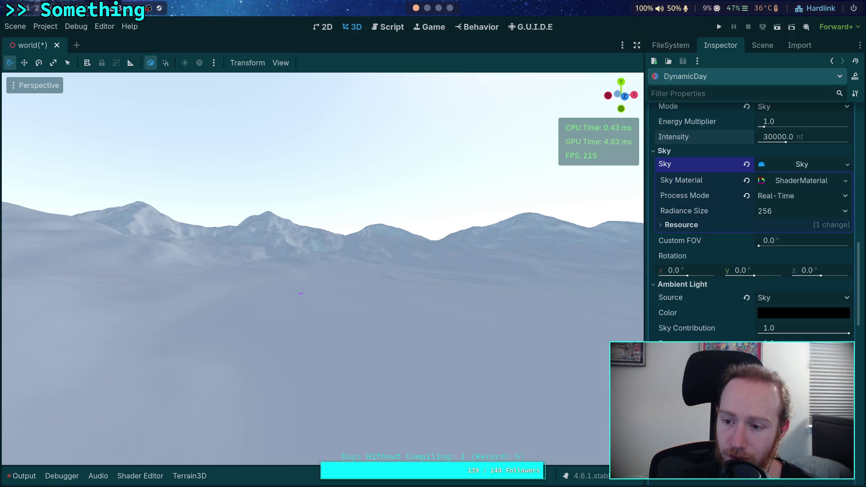
{"action": "mouse_move", "coordinate": [849, 334]}
{"action": "left_mouse_down"}
{"action": "mouse_move", "coordinate": [768, 331]}
{"action": "mouse_move", "coordinate": [849, 333]}
{"action": "left_mouse_up"}
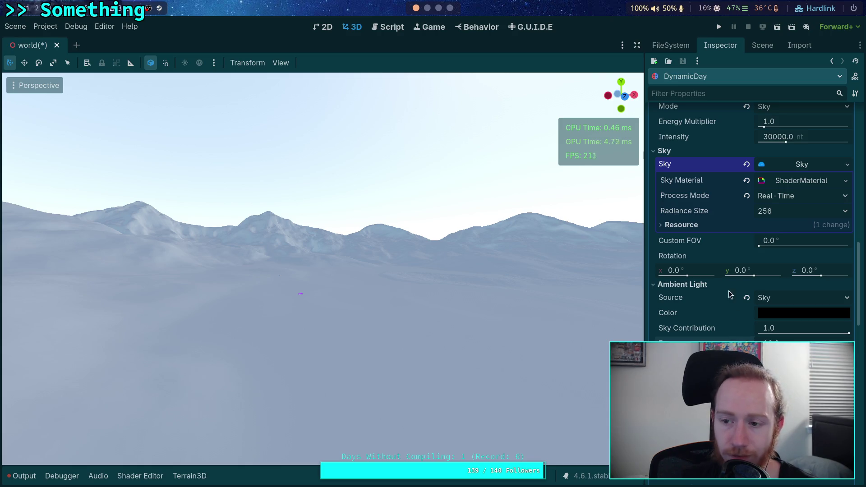
{"action": "scroll", "coordinate": [692, 318], "scroll_direction": "up", "scroll_amount": 5}
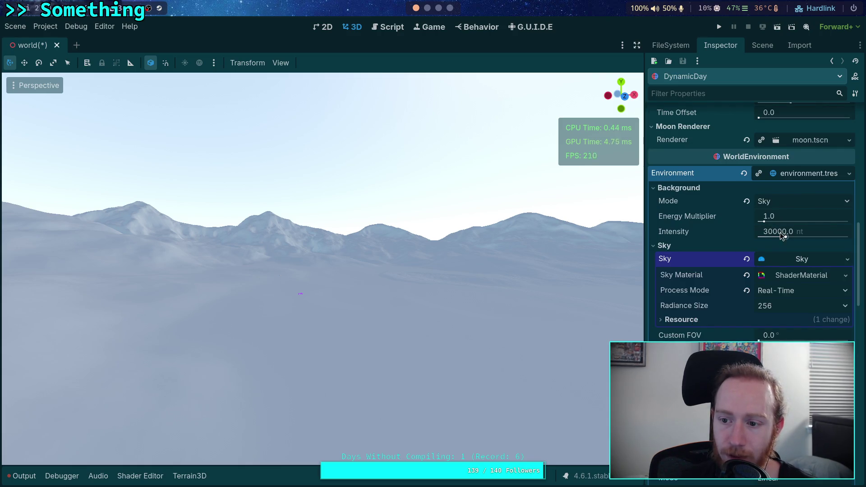
- Lower the background intensity to 7500 nt and fly over the terrain to inspect it
{"action": "left_click_drag", "start_coordinate": [780, 235], "coordinate": [766, 238]}
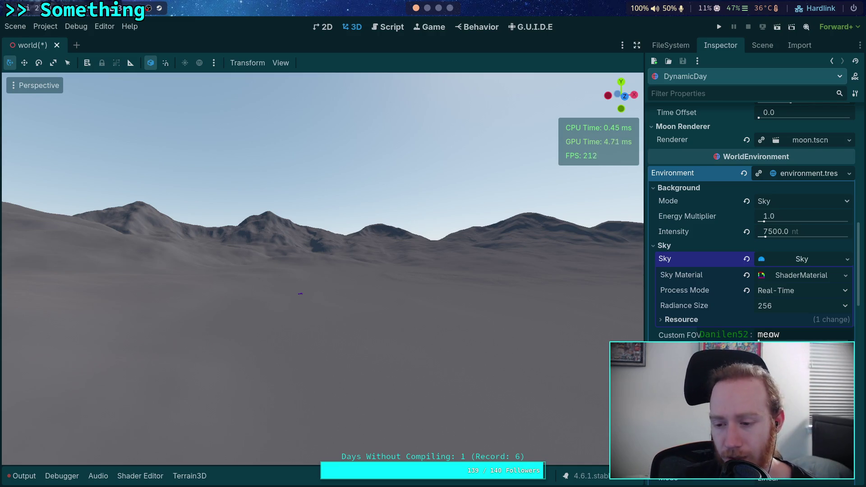
{"action": "scroll", "coordinate": [751, 217], "scroll_direction": "up", "scroll_amount": 2}
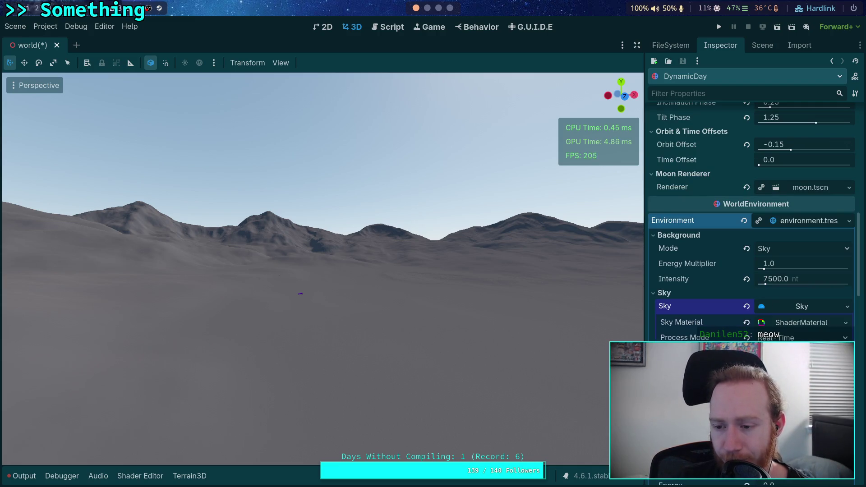
{"action": "left_click_drag", "start_coordinate": [513, 306], "coordinate": [496, 305]}
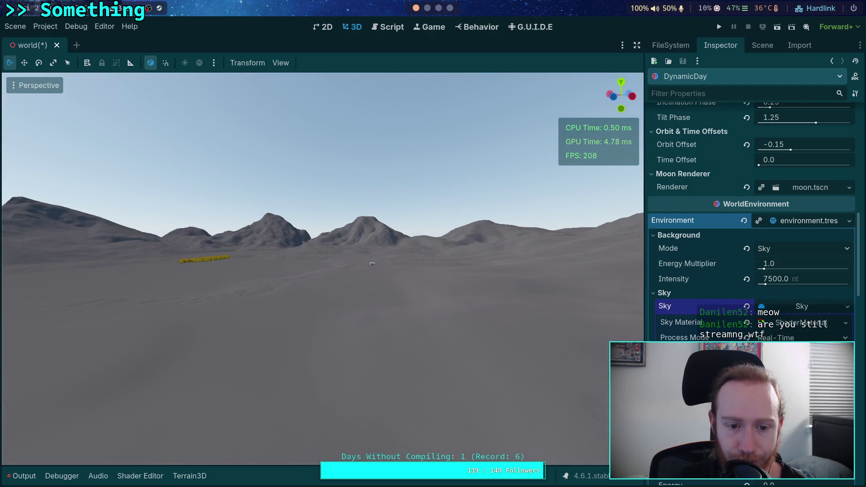
{"action": "key", "text": "w"}
{"action": "scroll", "coordinate": [322, 268], "scroll_direction": "up", "scroll_amount": 3}
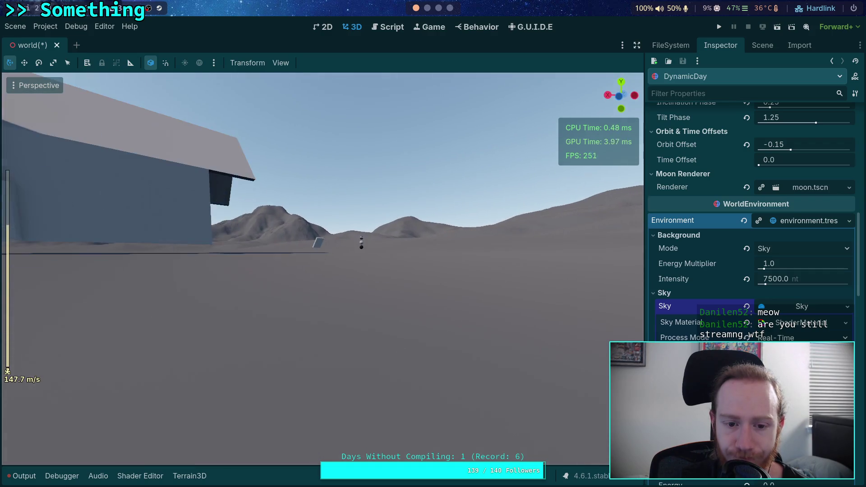
{"action": "scroll", "coordinate": [322, 269], "scroll_direction": "down", "scroll_amount": 10}
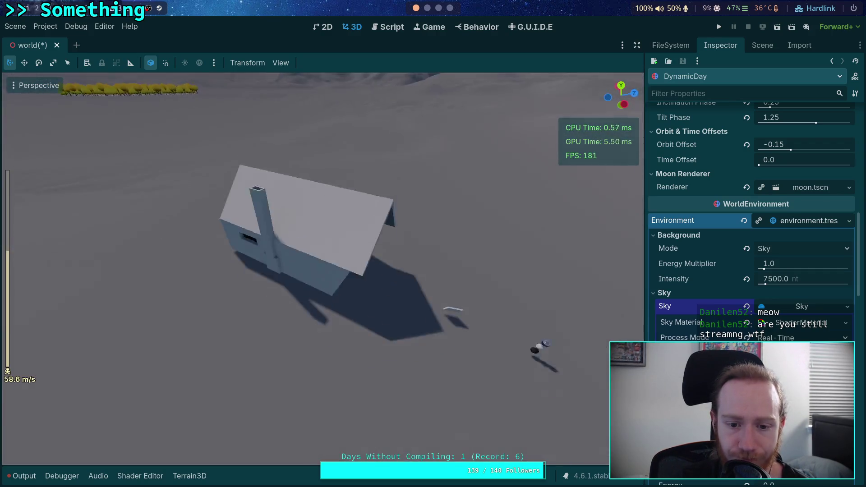
{"action": "key", "text": "w"}
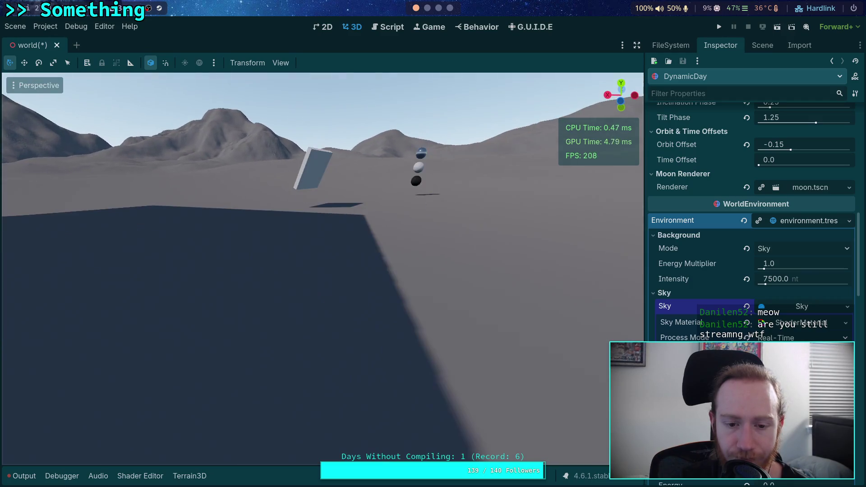
{"action": "key", "text": "s"}
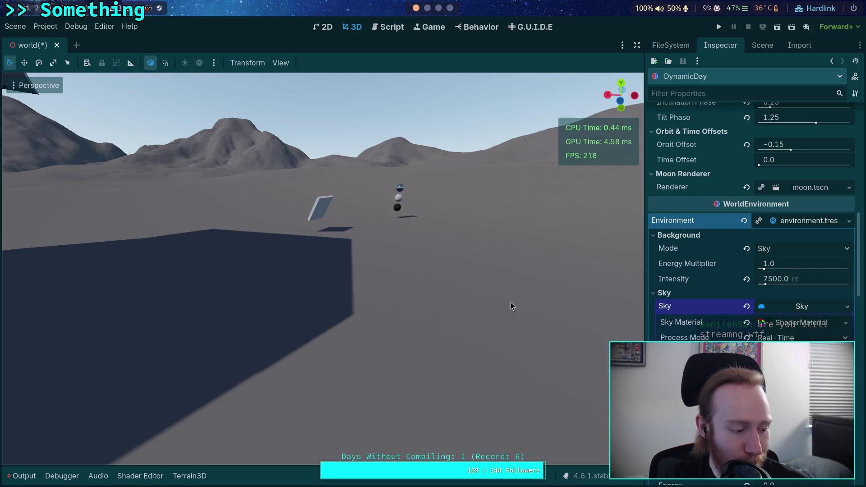
- Inspect the house up close and from afar, then save the world scene
{"action": "mouse_move", "coordinate": [511, 302]}
{"action": "left_mouse_down"}
{"action": "mouse_move", "coordinate": [280, 246]}
{"action": "mouse_move", "coordinate": [343, 271]}
{"action": "left_mouse_up"}
{"action": "key", "text": "w"}
{"action": "key", "text": "w"}
{"action": "key", "text": "s"}
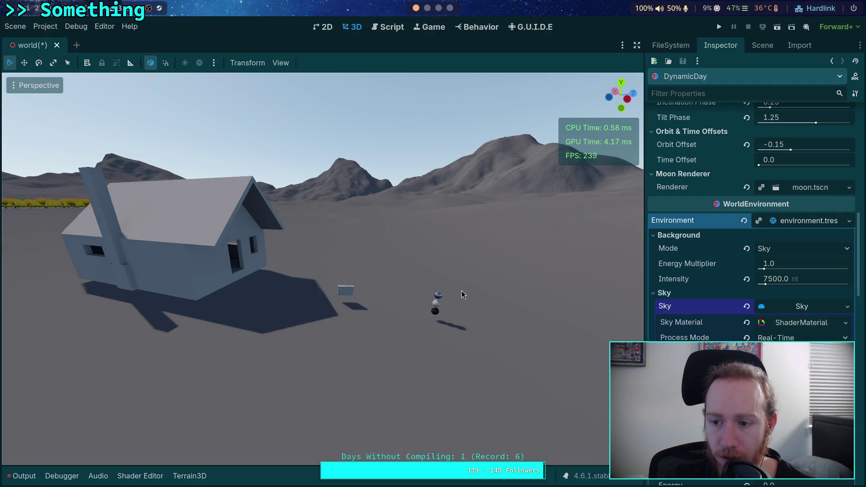
{"action": "key", "text": "ctrl+s"}
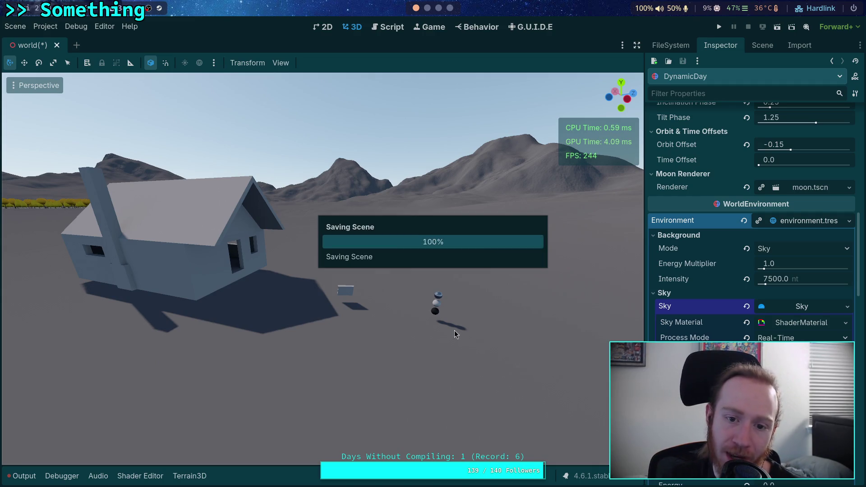
- Fly around the terrain, trees, house and colour chart to inspect the lighting
{"action": "mouse_move", "coordinate": [432, 337]}
{"action": "left_mouse_down"}
{"action": "mouse_move", "coordinate": [406, 339]}
{"action": "mouse_move", "coordinate": [359, 313]}
{"action": "mouse_move", "coordinate": [353, 332]}
{"action": "mouse_move", "coordinate": [354, 316]}
{"action": "left_mouse_up"}
{"action": "scroll", "coordinate": [323, 269], "scroll_direction": "up", "scroll_amount": 3}
{"action": "scroll", "coordinate": [322, 270], "scroll_direction": "down", "scroll_amount": 3}
{"action": "scroll", "coordinate": [322, 269], "scroll_direction": "down", "scroll_amount": 3}
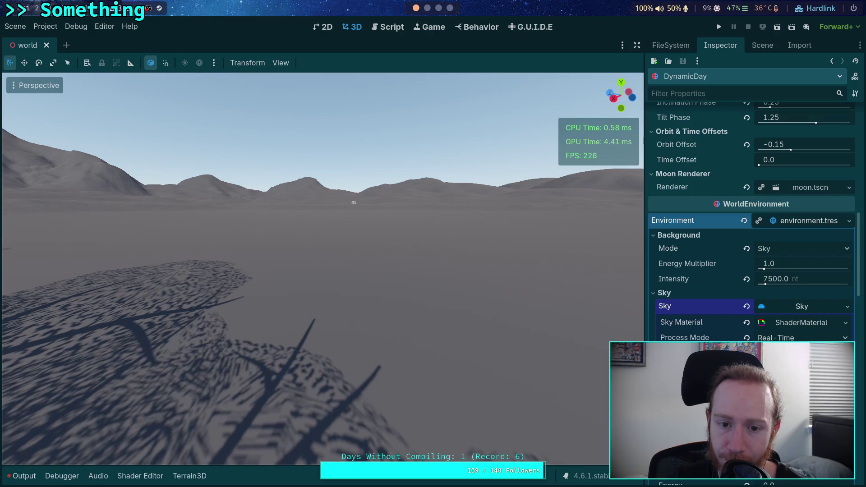
{"action": "mouse_move", "coordinate": [354, 316]}
{"action": "left_mouse_down"}
{"action": "mouse_move", "coordinate": [354, 307]}
{"action": "mouse_move", "coordinate": [325, 308]}
{"action": "mouse_move", "coordinate": [334, 308]}
{"action": "left_mouse_up"}
{"action": "key", "text": "w"}
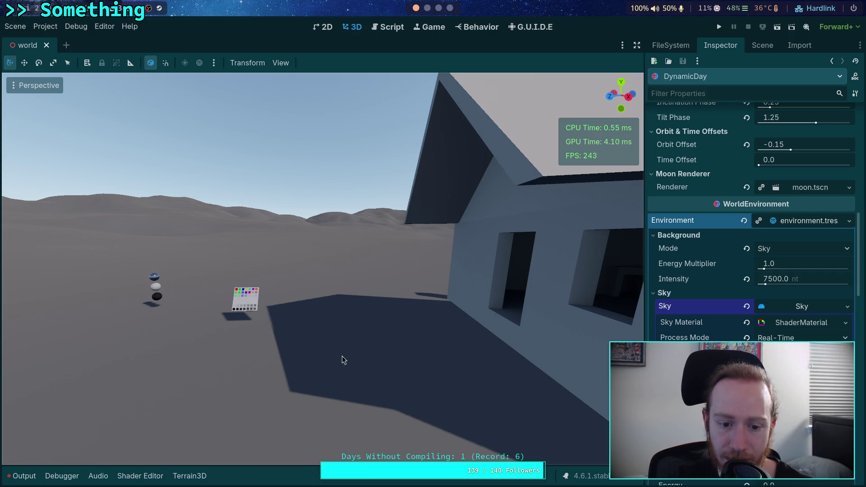
{"action": "left_click_drag", "start_coordinate": [303, 381], "coordinate": [517, 341]}
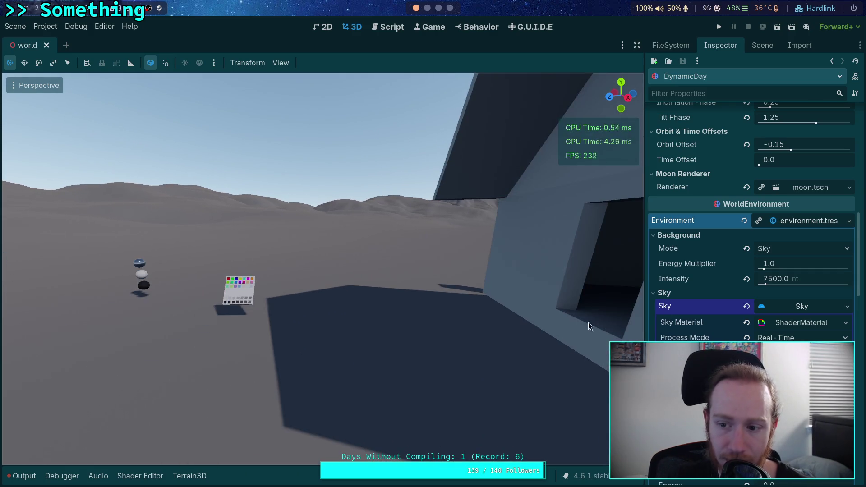
- Tilt the view up to the sky and nudge the background intensity slightly below 7500 nt
{"action": "mouse_move", "coordinate": [468, 278]}
{"action": "left_mouse_down"}
{"action": "mouse_move", "coordinate": [519, 276]}
{"action": "mouse_move", "coordinate": [528, 226]}
{"action": "mouse_move", "coordinate": [527, 258]}
{"action": "left_mouse_up"}
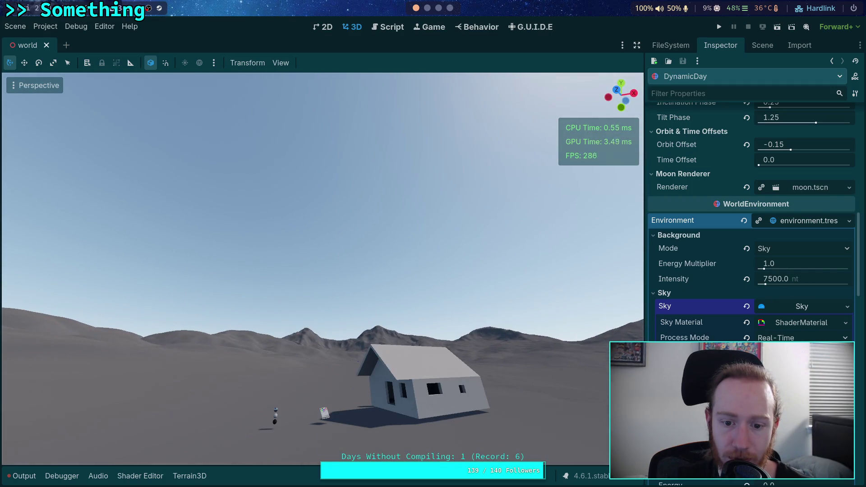
{"action": "left_click_drag", "start_coordinate": [803, 279], "coordinate": [800, 279]}
{"action": "left_click", "coordinate": [799, 279]}
- Set the background intensity to 5000 nt and fly through the house interior to compare
{"action": "type", "text": "5"}
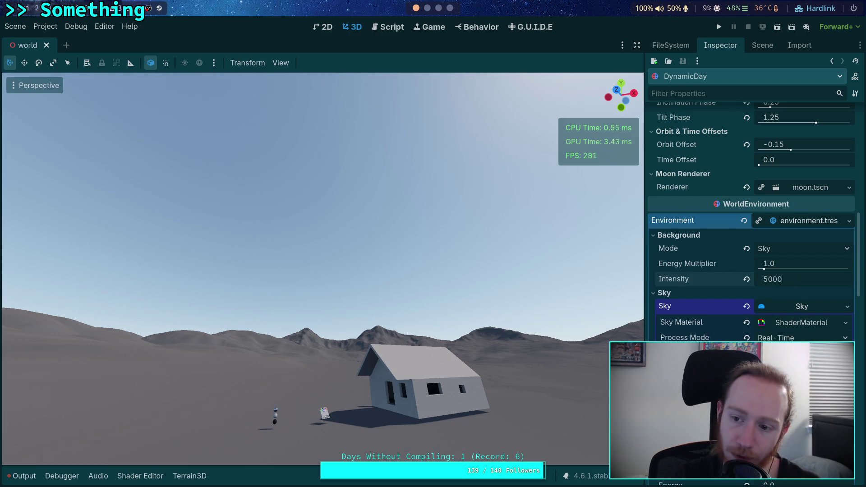
{"action": "key", "text": "Return"}
{"action": "key", "text": "w"}
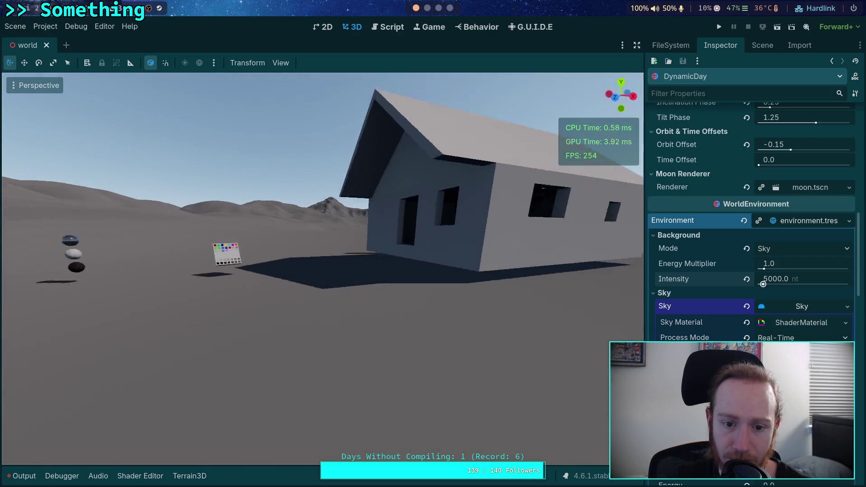
{"action": "key", "text": "w"}
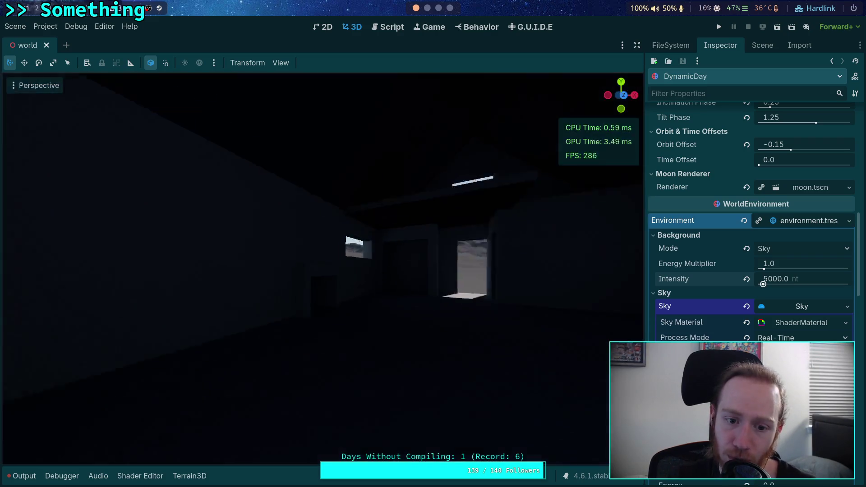
{"action": "key", "text": "w"}
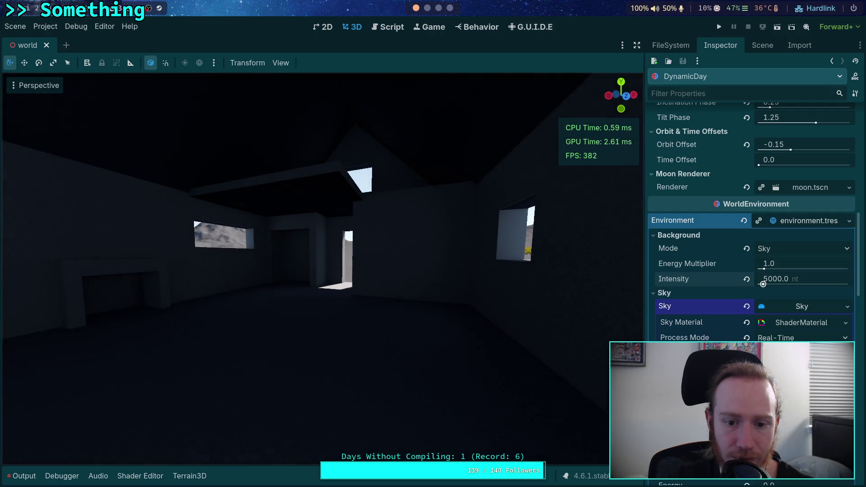
{"action": "key", "text": "w"}
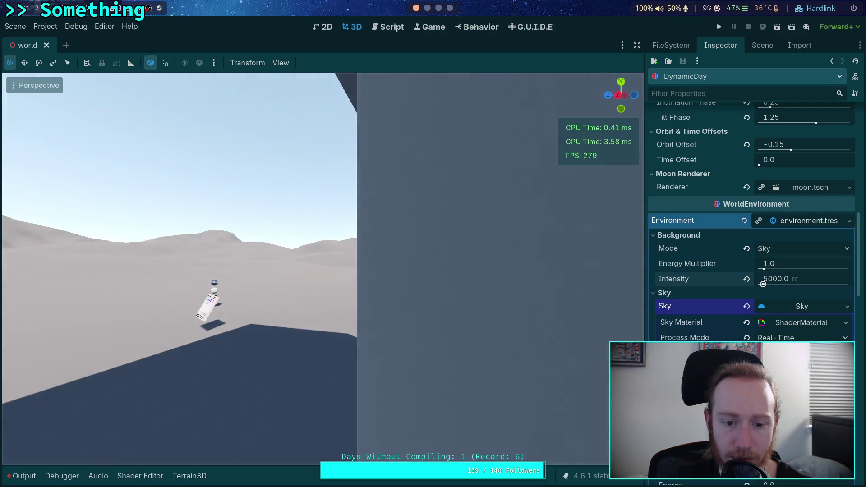
{"action": "key", "text": "w"}
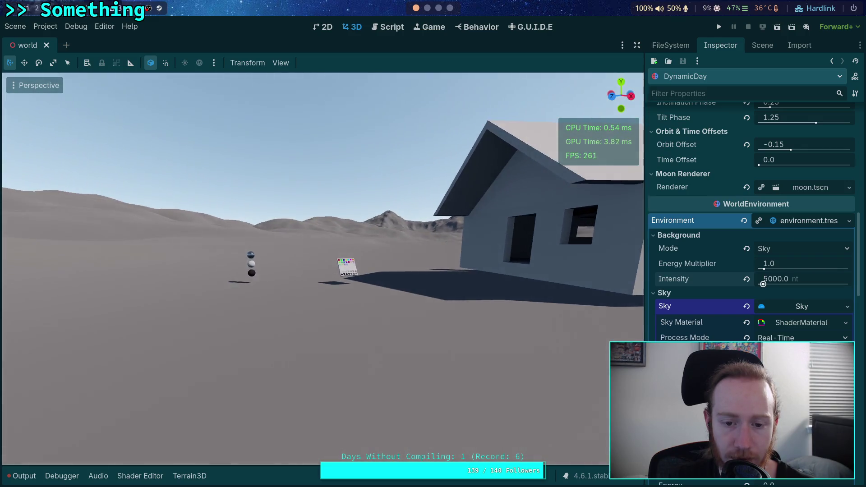
- Restore the background intensity to 7500 nt and look out toward the mountains
{"action": "left_click", "coordinate": [772, 279]}
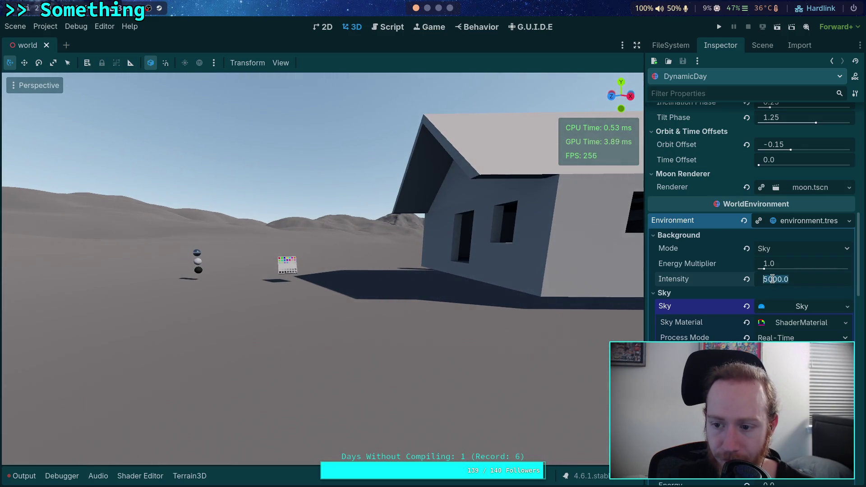
{"action": "left_click", "coordinate": [774, 279]}
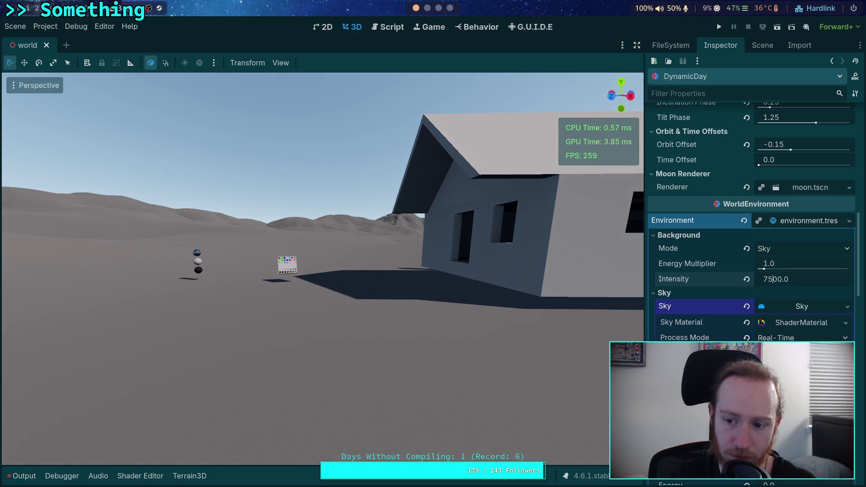
{"action": "key", "text": "Return"}
{"action": "mouse_move", "coordinate": [593, 255]}
{"action": "left_mouse_down"}
{"action": "mouse_move", "coordinate": [478, 243]}
{"action": "mouse_move", "coordinate": [465, 216]}
{"action": "mouse_move", "coordinate": [469, 253]}
{"action": "mouse_move", "coordinate": [478, 217]}
{"action": "mouse_move", "coordinate": [478, 244]}
{"action": "mouse_move", "coordinate": [478, 221]}
{"action": "mouse_move", "coordinate": [470, 239]}
{"action": "mouse_move", "coordinate": [410, 246]}
{"action": "left_mouse_up"}
{"action": "scroll", "coordinate": [464, 225], "scroll_direction": "up", "scroll_amount": 3}
{"action": "key", "text": "w"}
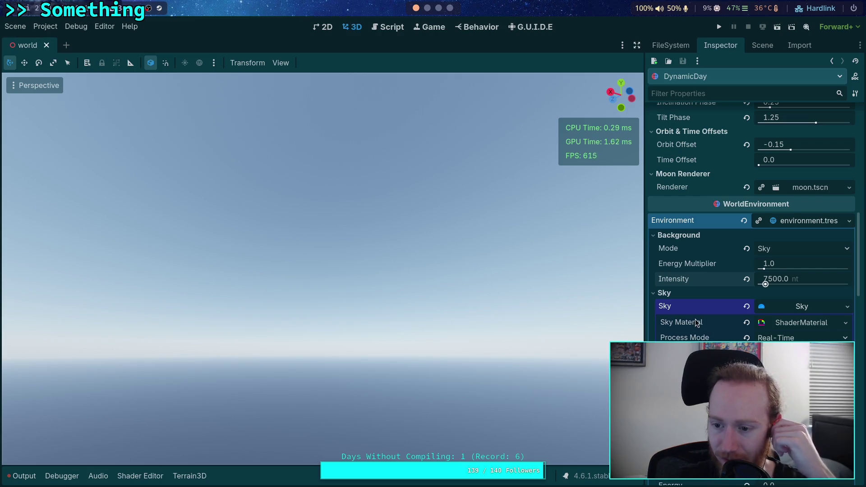
- Lower the tonemap White to 2.53 and fly into the yellow trees to judge it
{"action": "scroll", "coordinate": [693, 321], "scroll_direction": "down", "scroll_amount": 10}
{"action": "scroll", "coordinate": [692, 319], "scroll_direction": "down", "scroll_amount": 5}
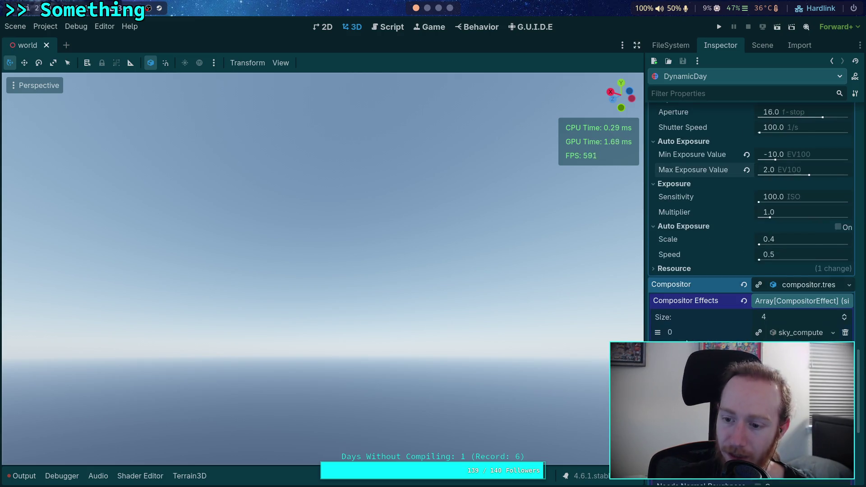
{"action": "scroll", "coordinate": [692, 318], "scroll_direction": "down", "scroll_amount": 5}
{"action": "left_click_drag", "start_coordinate": [789, 244], "coordinate": [771, 244]}
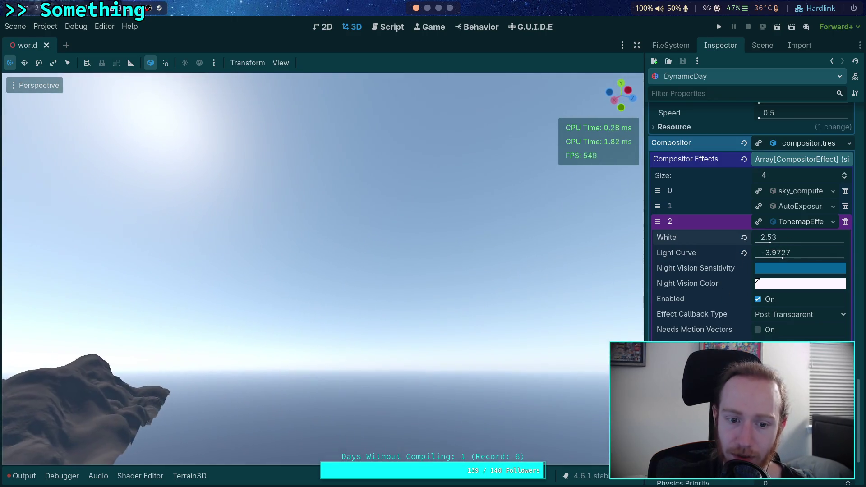
{"action": "key", "text": "w"}
{"action": "scroll", "coordinate": [322, 268], "scroll_direction": "up", "scroll_amount": 3}
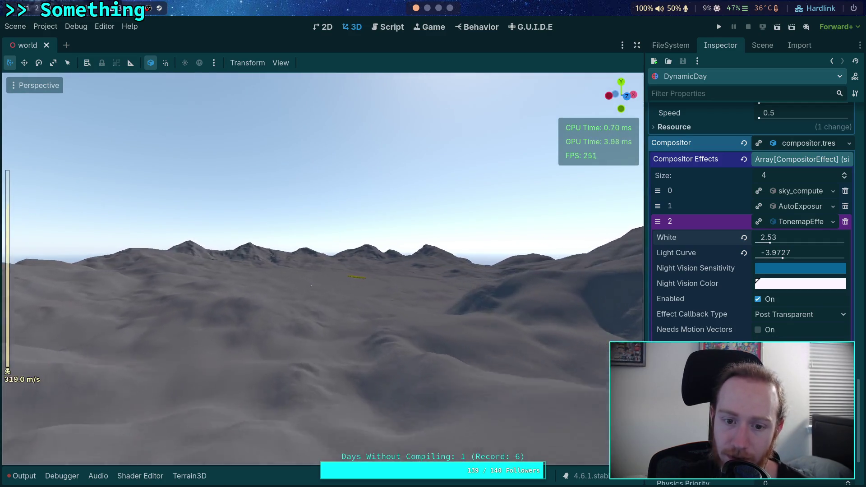
{"action": "key", "text": "w"}
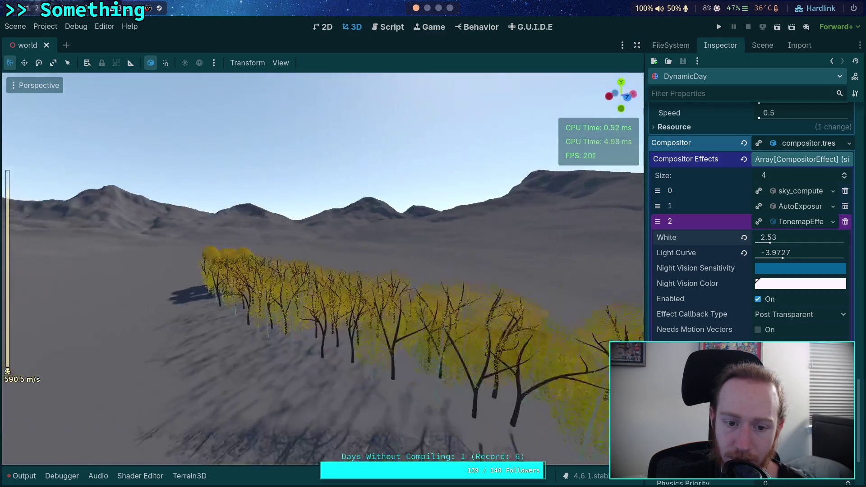
- Try a White of 0.91, reset it to 6.0, then set tonemap White to 1.0
{"action": "left_click_drag", "start_coordinate": [771, 242], "coordinate": [762, 244]}
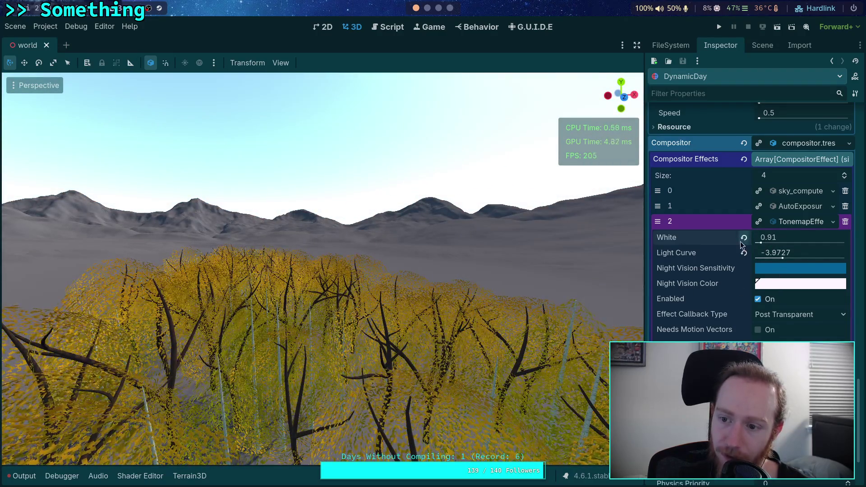
{"action": "left_click", "coordinate": [744, 238]}
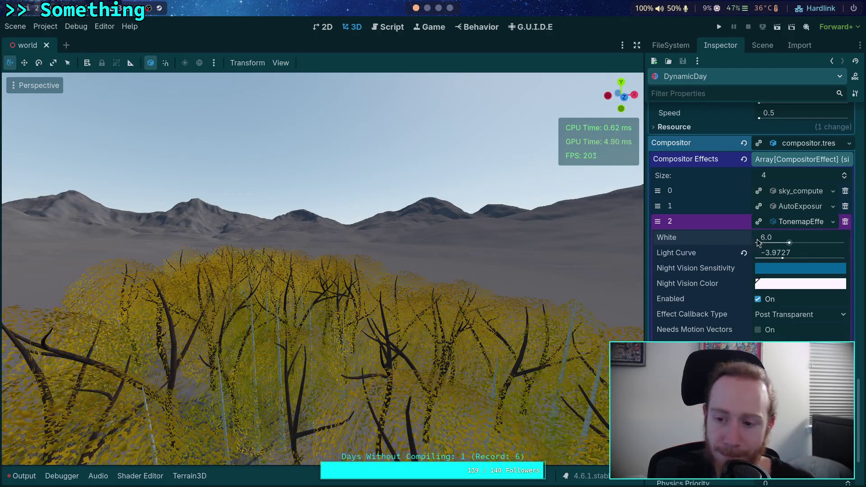
{"action": "left_click", "coordinate": [773, 241]}
{"action": "type", "text": "1"}
{"action": "key", "text": "Return"}
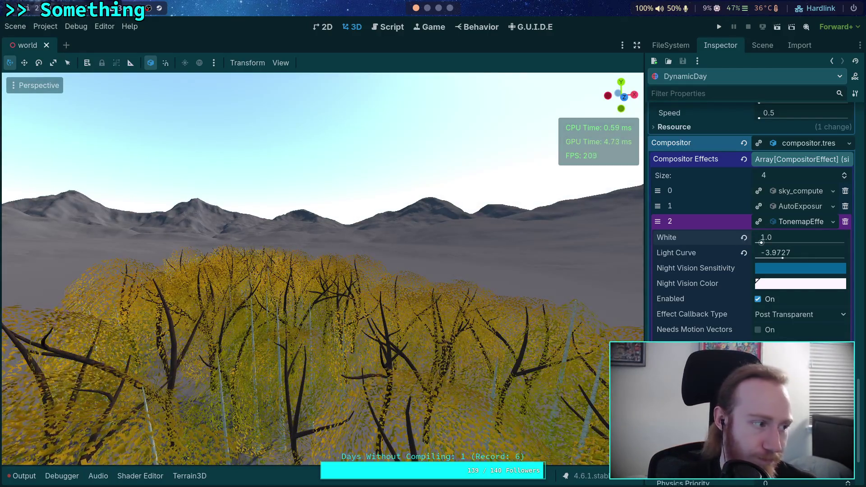
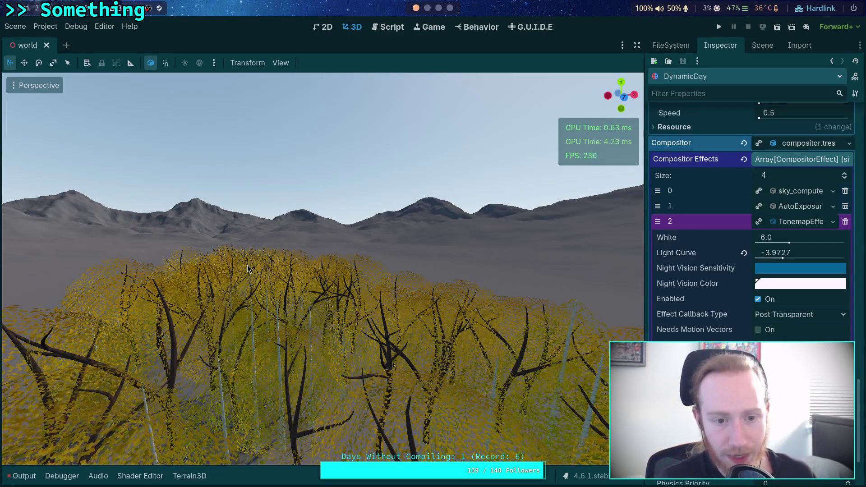
- Turn the view up to the sun and across the terrain, then set TonemapEffect White to 2.0
{"action": "mouse_move", "coordinate": [247, 265]}
{"action": "left_mouse_down"}
{"action": "mouse_move", "coordinate": [250, 225]}
{"action": "mouse_move", "coordinate": [265, 262]}
{"action": "mouse_move", "coordinate": [240, 264]}
{"action": "left_mouse_up"}
{"action": "mouse_move", "coordinate": [297, 273]}
{"action": "left_mouse_down"}
{"action": "mouse_move", "coordinate": [343, 269]}
{"action": "mouse_move", "coordinate": [350, 252]}
{"action": "mouse_move", "coordinate": [516, 317]}
{"action": "left_mouse_up"}
{"action": "left_click_drag", "start_coordinate": [789, 244], "coordinate": [774, 244]}
{"action": "type", "text": "2"}
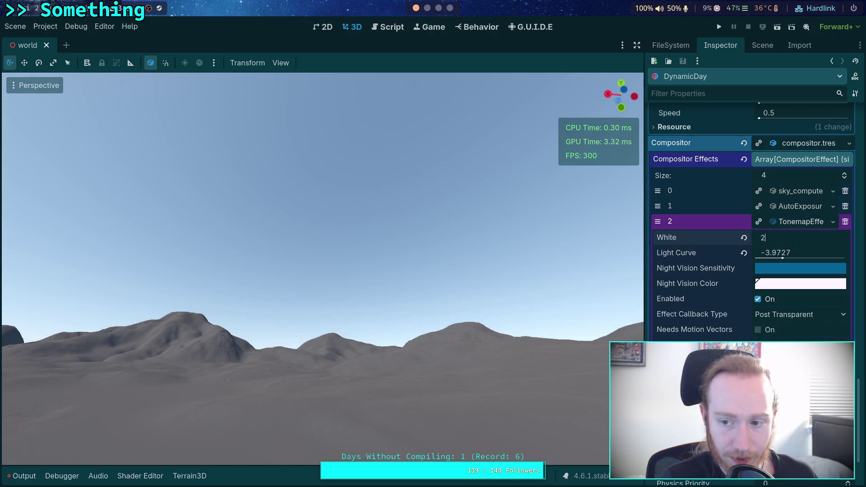
{"action": "key", "text": "Return"}
- Move the view toward the mountains, raise White to about 4.59, then revert it to 6.0
{"action": "mouse_move", "coordinate": [322, 226]}
{"action": "left_mouse_down"}
{"action": "mouse_move", "coordinate": [322, 248]}
{"action": "mouse_move", "coordinate": [543, 302]}
{"action": "mouse_move", "coordinate": [361, 332]}
{"action": "mouse_move", "coordinate": [370, 293]}
{"action": "mouse_move", "coordinate": [443, 296]}
{"action": "left_mouse_up"}
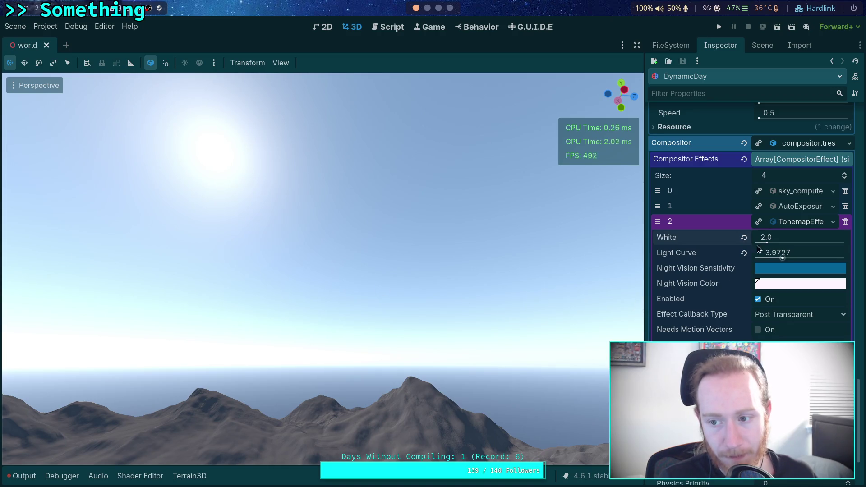
{"action": "mouse_move", "coordinate": [766, 244]}
{"action": "left_mouse_down"}
{"action": "mouse_move", "coordinate": [781, 243]}
{"action": "mouse_move", "coordinate": [760, 243]}
{"action": "left_mouse_up"}
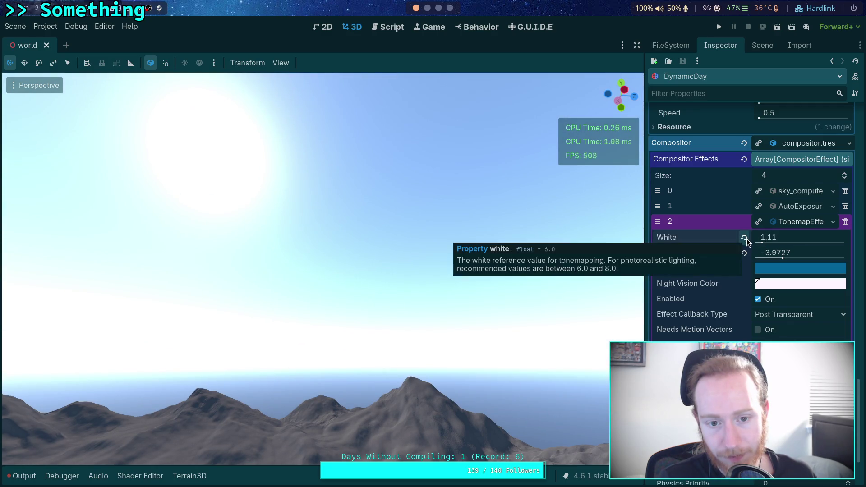
{"action": "left_click", "coordinate": [745, 240]}
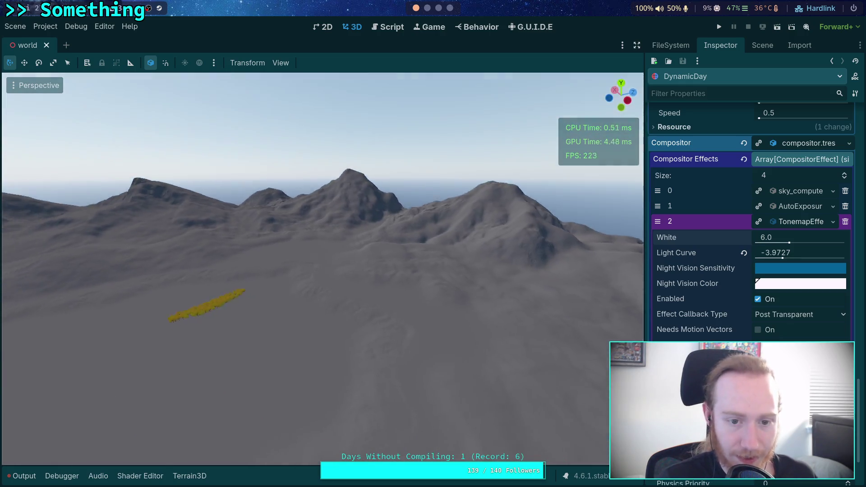
- Test a tonemap White value of 1.0, return it to 6.0, and fly toward the house
{"action": "left_click_drag", "start_coordinate": [476, 260], "coordinate": [477, 260]}
{"action": "left_click", "coordinate": [767, 238]}
{"action": "type", "text": "1"}
{"action": "key", "text": "Return"}
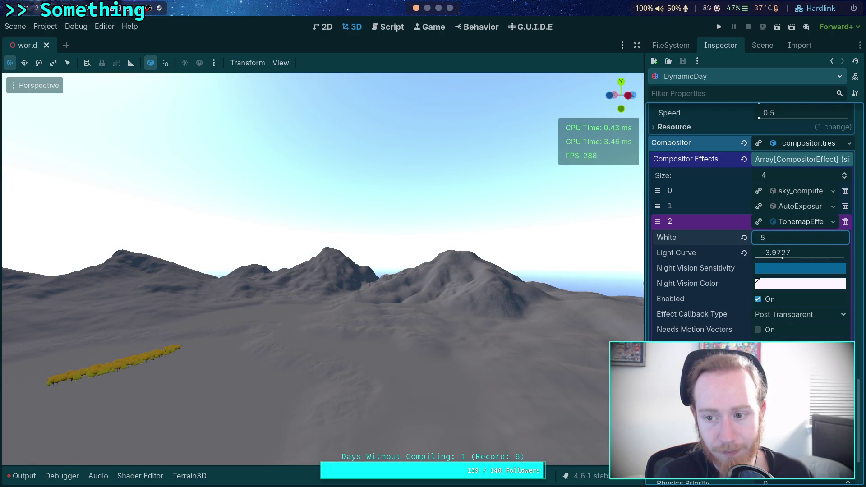
{"action": "key", "text": "Return"}
{"action": "key", "text": "w"}
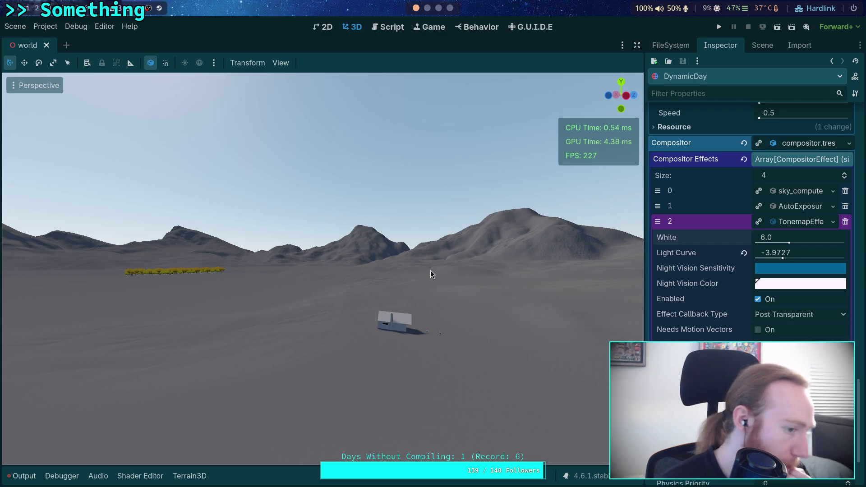
{"action": "mouse_move", "coordinate": [430, 270]}
{"action": "left_mouse_down"}
{"action": "mouse_move", "coordinate": [503, 280]}
{"action": "mouse_move", "coordinate": [219, 206]}
{"action": "left_mouse_up"}
{"action": "mouse_move", "coordinate": [384, 225]}
{"action": "left_mouse_down"}
{"action": "mouse_move", "coordinate": [365, 225]}
{"action": "mouse_move", "coordinate": [401, 237]}
{"action": "mouse_move", "coordinate": [152, 200]}
{"action": "mouse_move", "coordinate": [343, 203]}
{"action": "mouse_move", "coordinate": [296, 172]}
{"action": "left_mouse_up"}
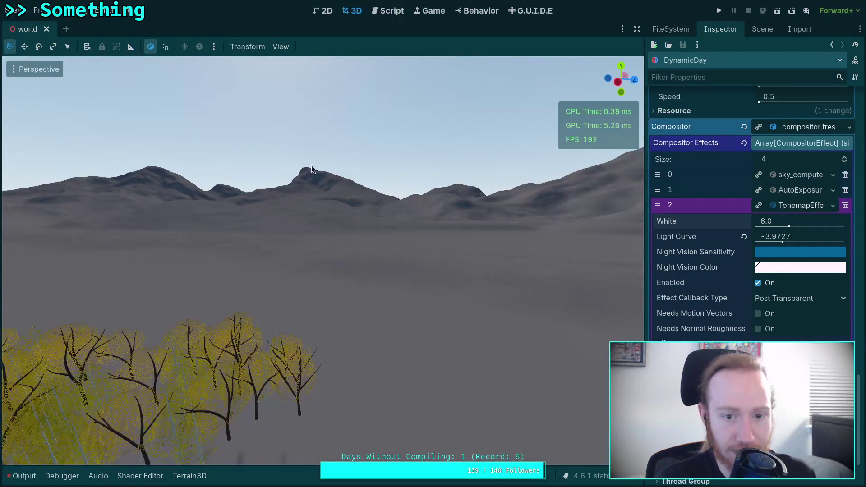